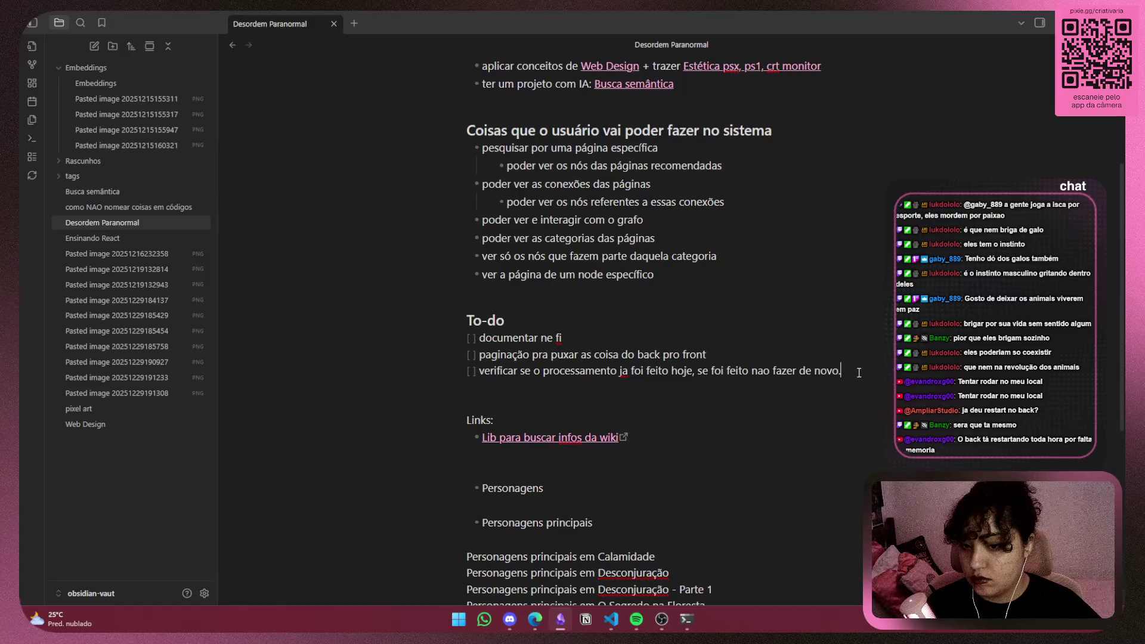
Select the last to-do line in the Desordem Paranormal note, then switch to VS Code
{"action": "left_click_drag", "start_coordinate": [844, 373], "coordinate": [477, 371]}
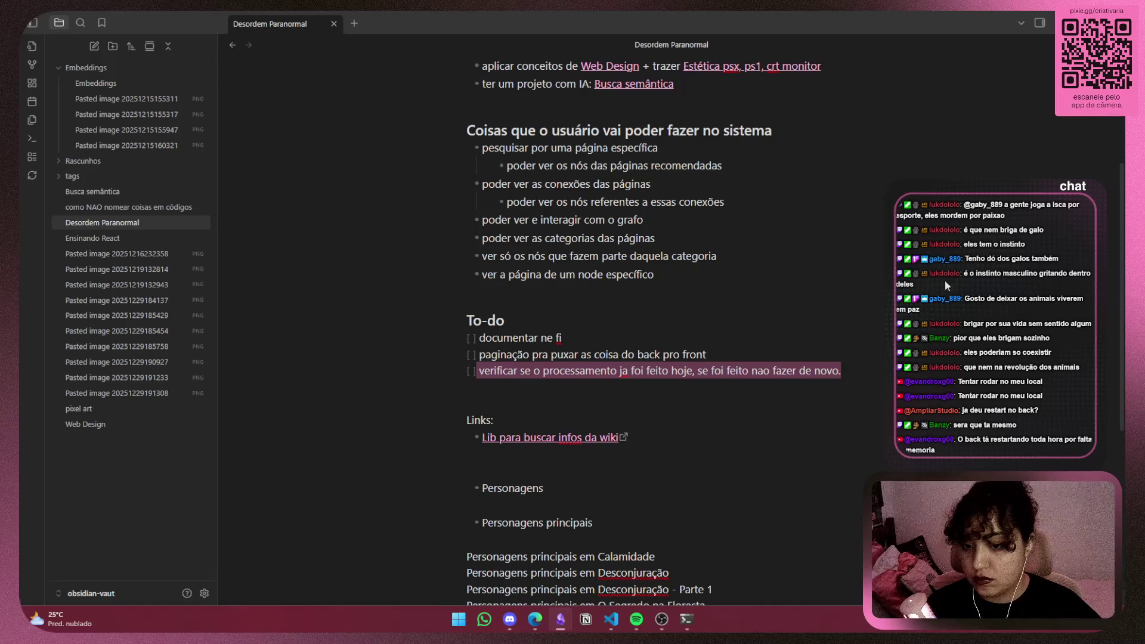
{"action": "key", "text": "alt+Tab"}
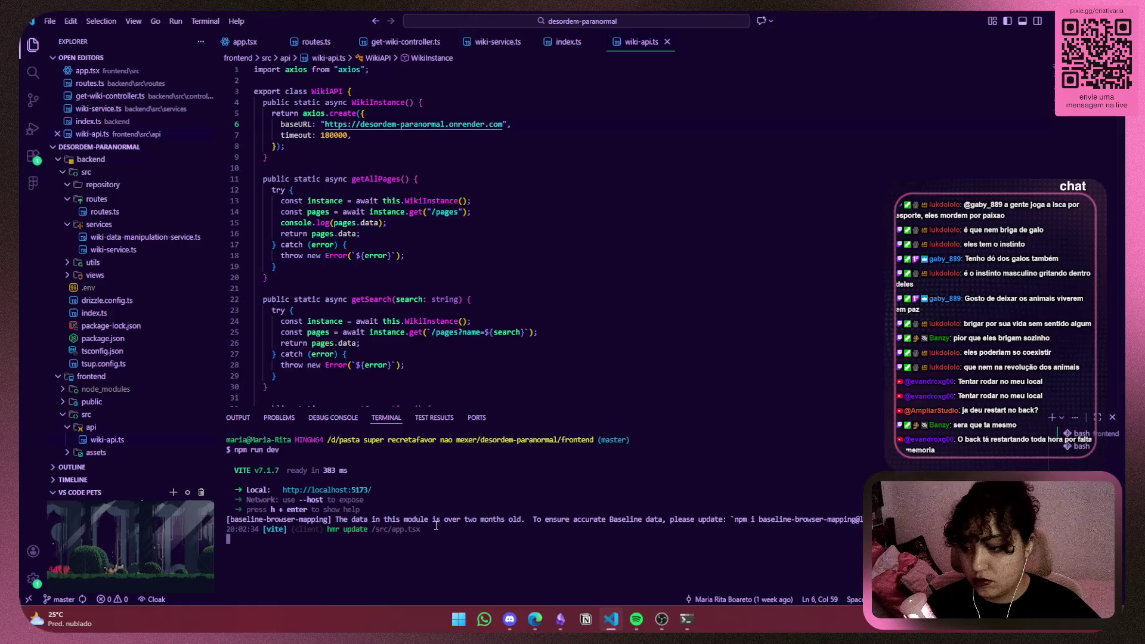
Check the latest Vite output, then hide the terminal and bring up Edge's localhost:5173 DevTools
{"action": "mouse_move", "coordinate": [425, 529]}
{"action": "left_mouse_down"}
{"action": "mouse_move", "coordinate": [462, 552]}
{"action": "mouse_move", "coordinate": [459, 534]}
{"action": "mouse_move", "coordinate": [244, 496]}
{"action": "mouse_move", "coordinate": [224, 519]}
{"action": "left_mouse_up"}
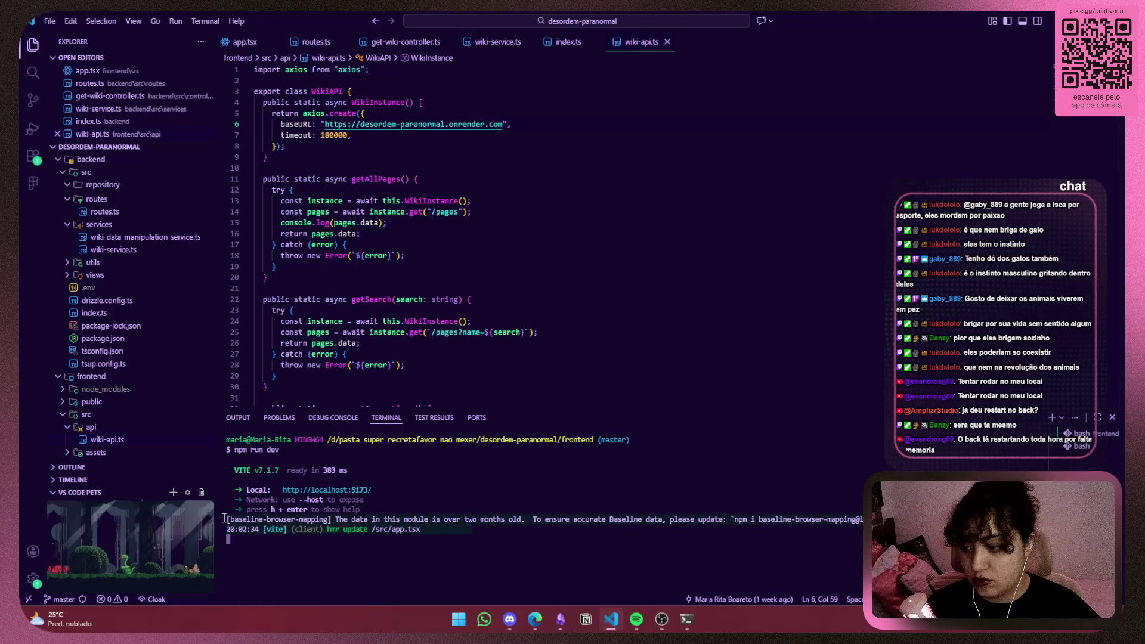
{"action": "left_click", "coordinate": [494, 540]}
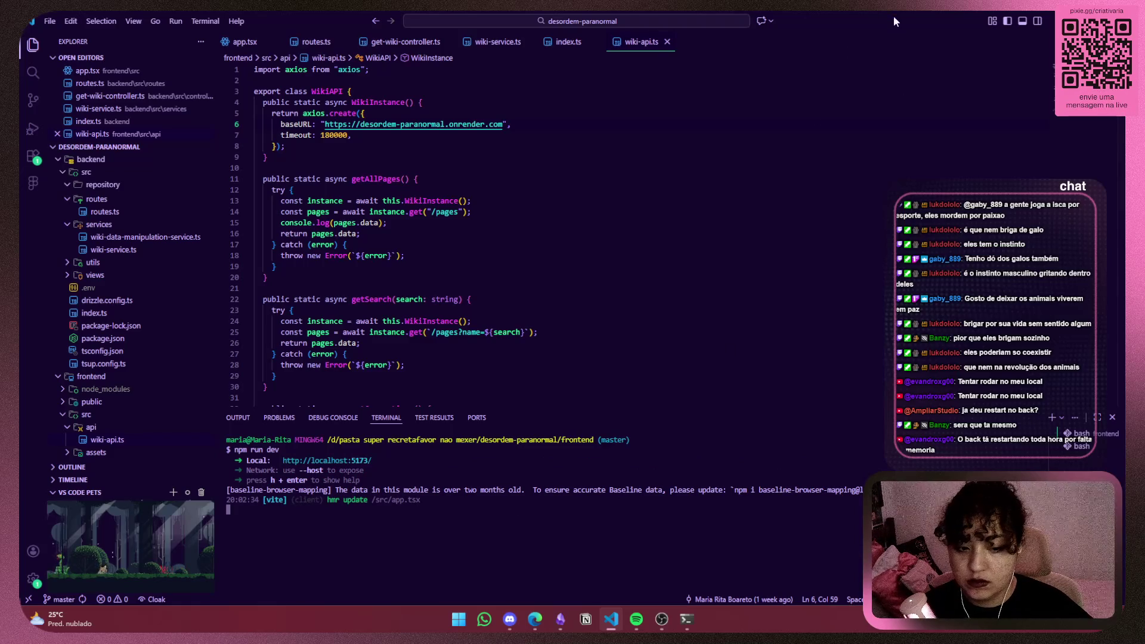
{"action": "left_click", "coordinate": [1111, 417]}
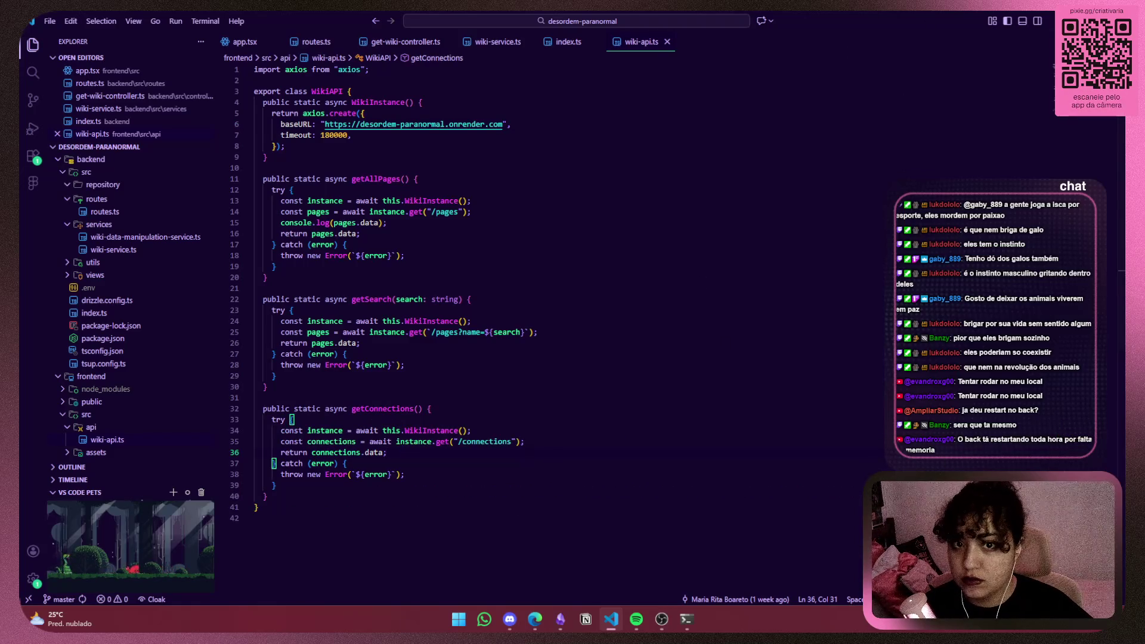
{"action": "key", "text": "alt+Tab"}
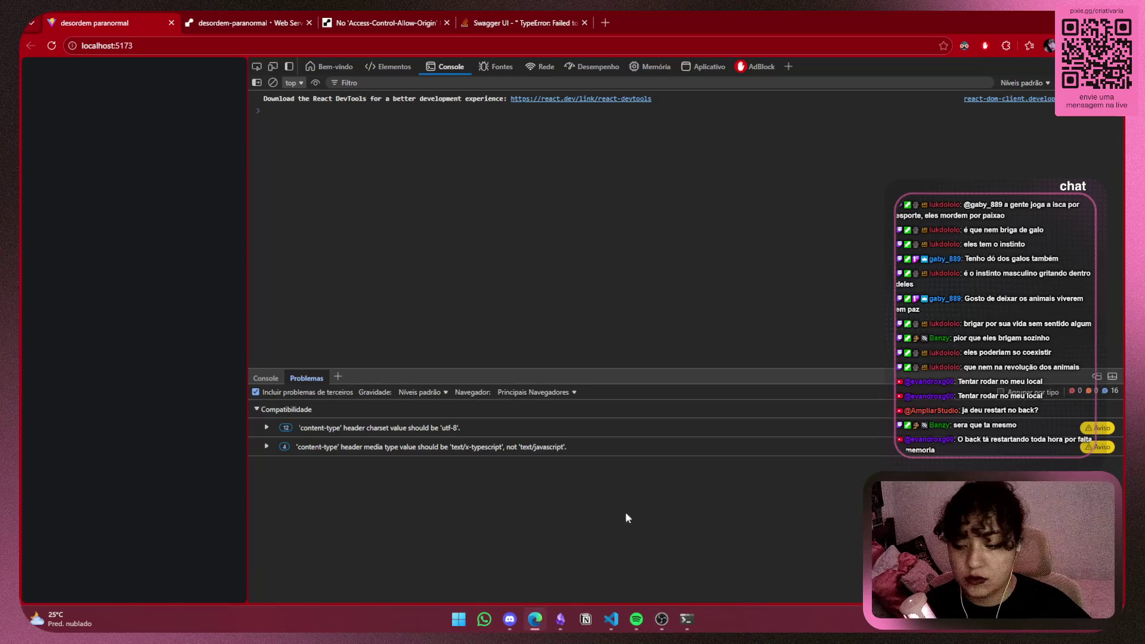
Dock DevTools on the left side and drag it much narrower
{"action": "mouse_move", "coordinate": [569, 625]}
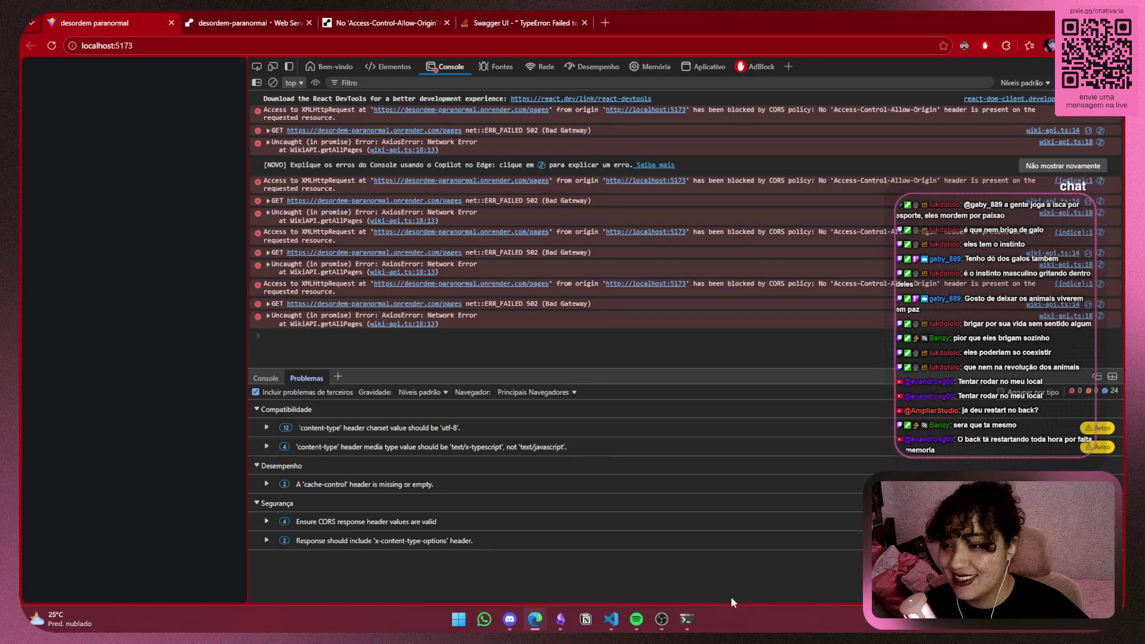
{"action": "left_click", "coordinate": [661, 619]}
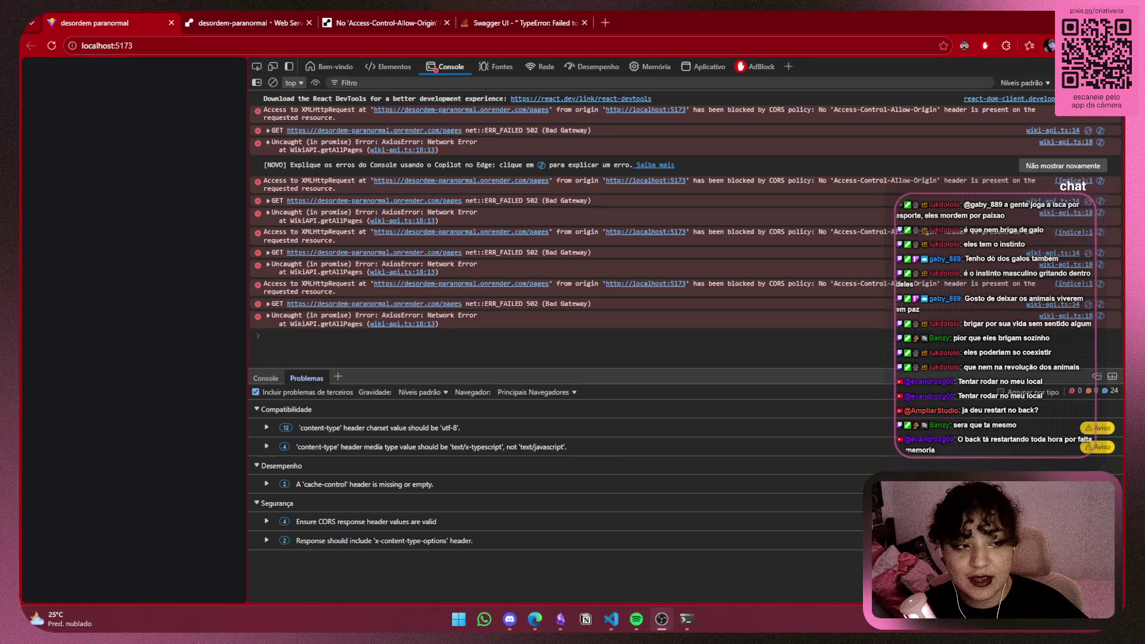
{"action": "key", "text": "alt+Tab"}
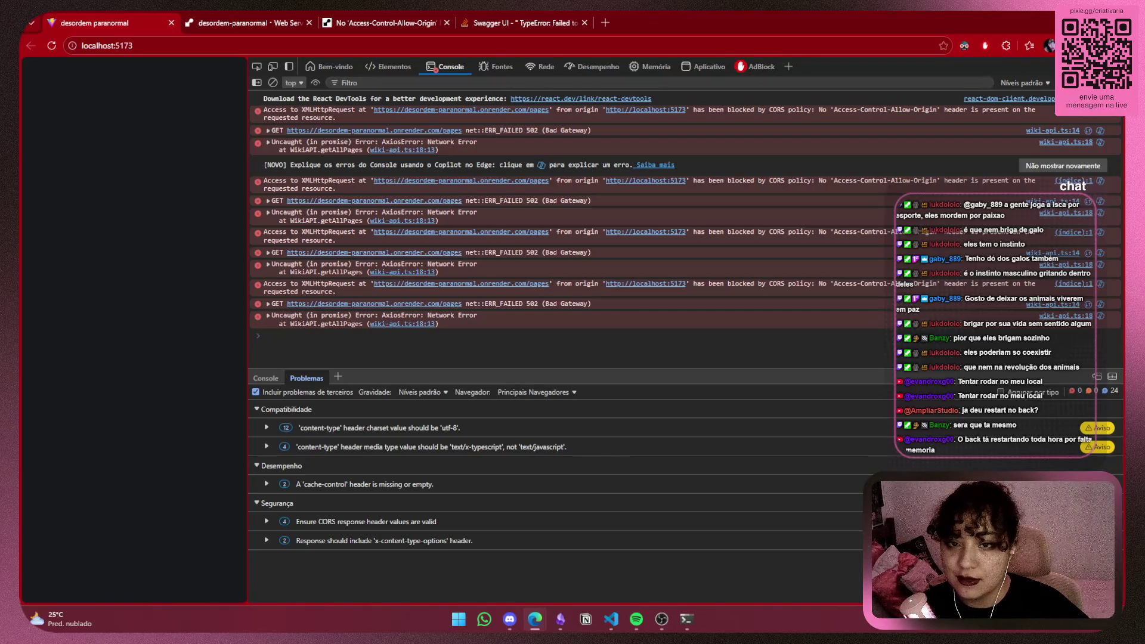
{"action": "left_click", "coordinate": [1111, 66]}
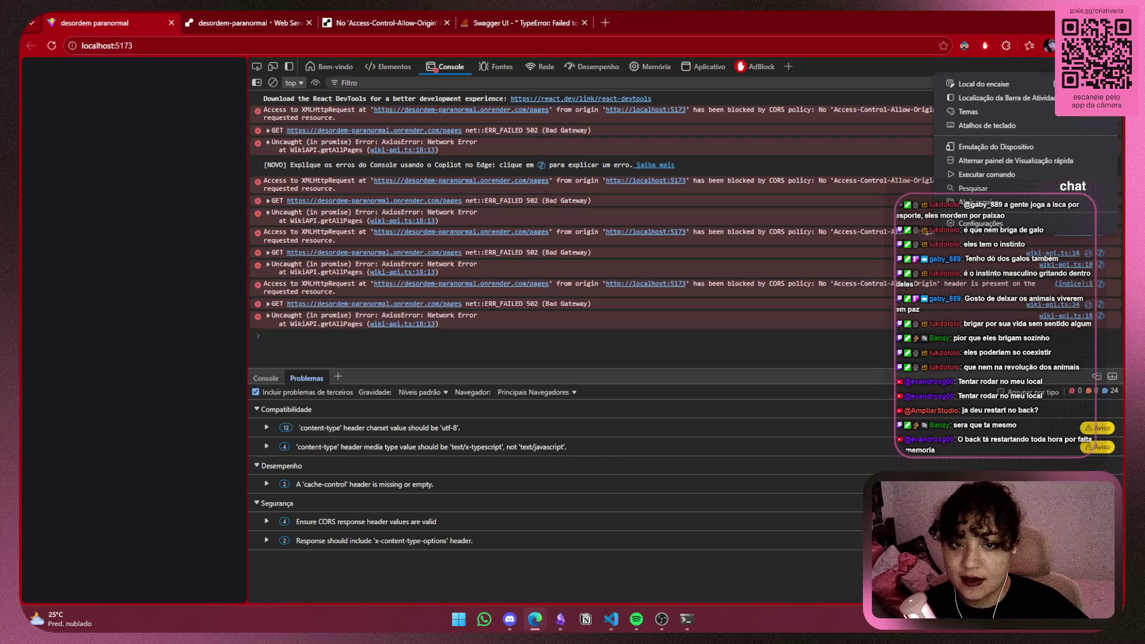
{"action": "left_click", "coordinate": [1074, 83]}
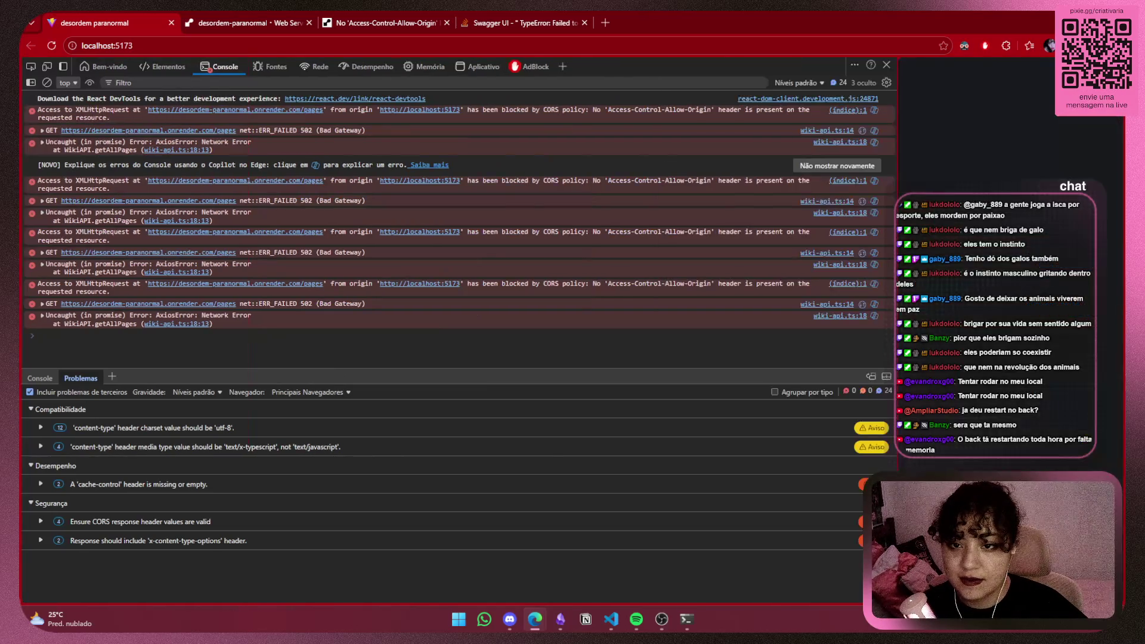
{"action": "mouse_move", "coordinate": [898, 245]}
{"action": "left_mouse_down"}
{"action": "mouse_move", "coordinate": [215, 248]}
{"action": "mouse_move", "coordinate": [390, 247]}
{"action": "left_mouse_up"}
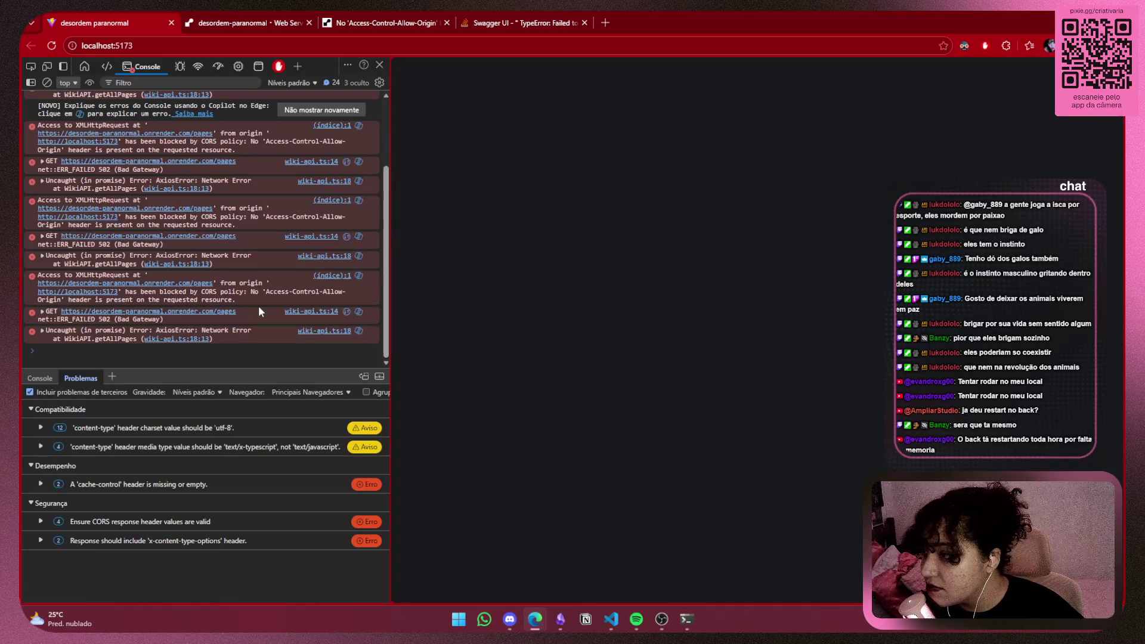
Scroll the console up through the CORS/502 errors and open the Copilot sidebar beside it
{"action": "scroll", "coordinate": [259, 305], "scroll_direction": "up", "scroll_amount": 3}
{"action": "scroll", "coordinate": [259, 305], "scroll_direction": "up", "scroll_amount": 1}
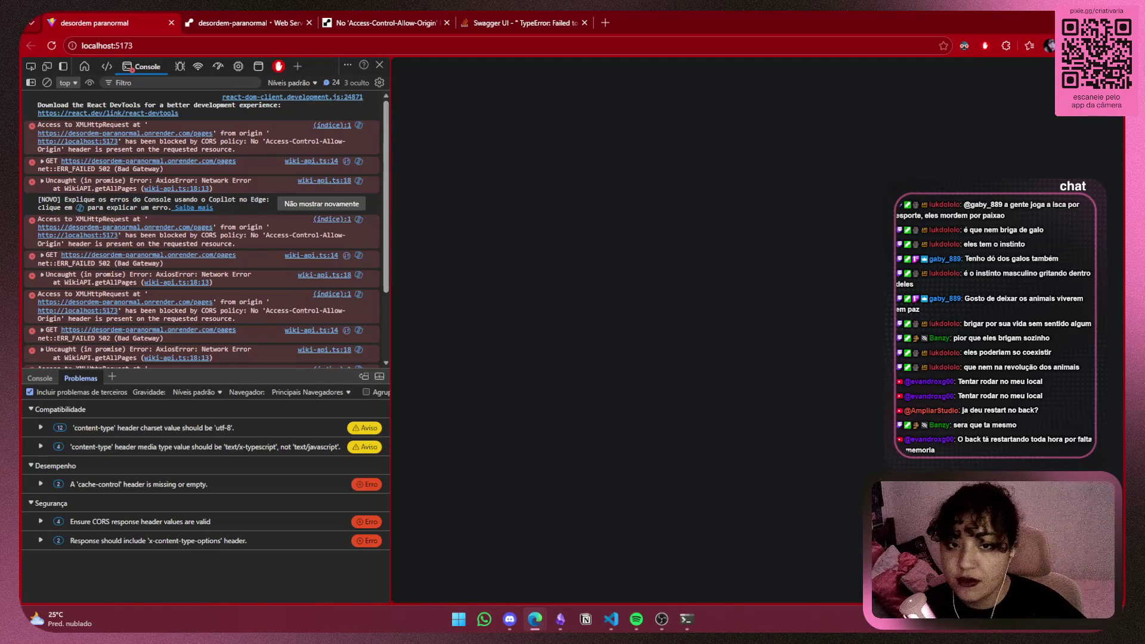
{"action": "key", "text": "ctrl+shift+period"}
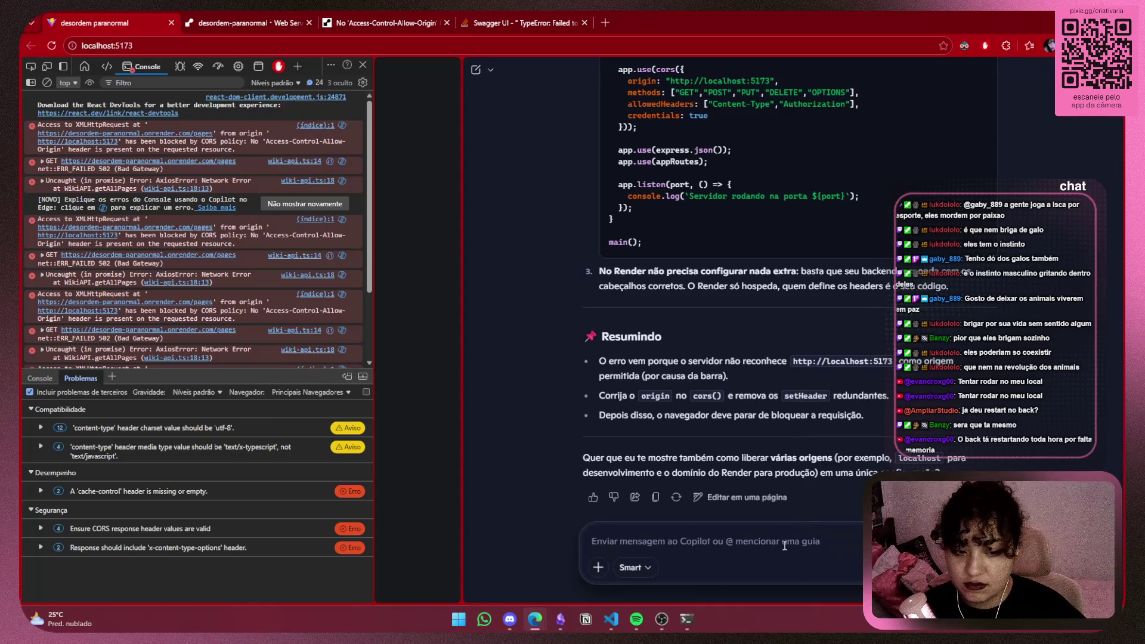
Draft 'resolvi e mesmo assim ta dando err' and 'agora meu backend está assim:' in Copilot
{"action": "type", "text": "resolvi e mesmo ass"}
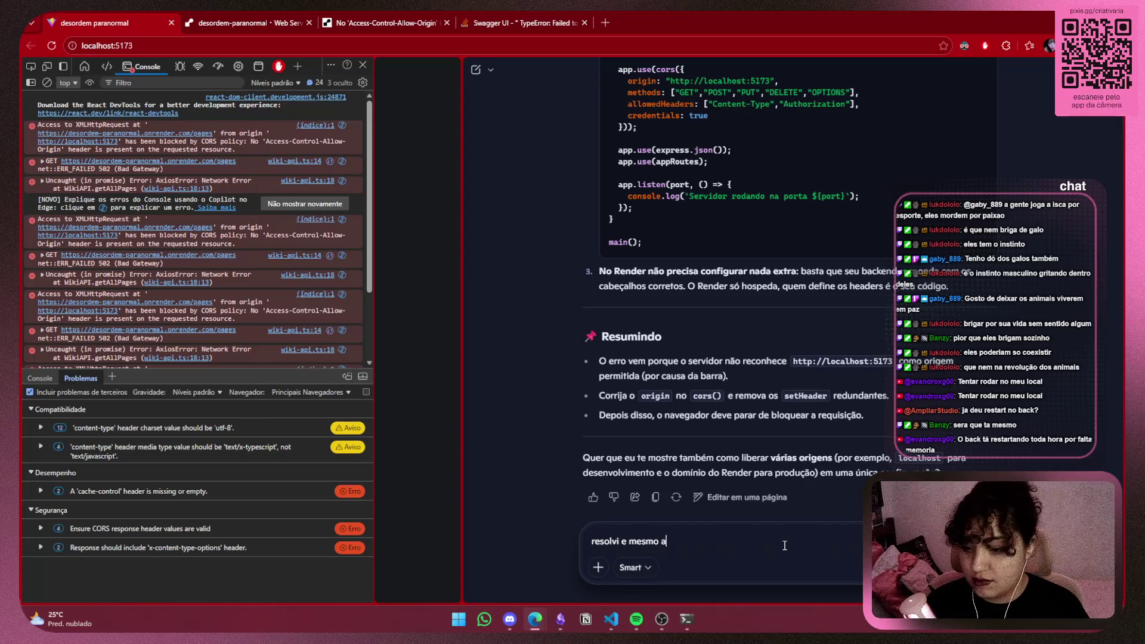
{"action": "type", "text": "im ta dando err"}
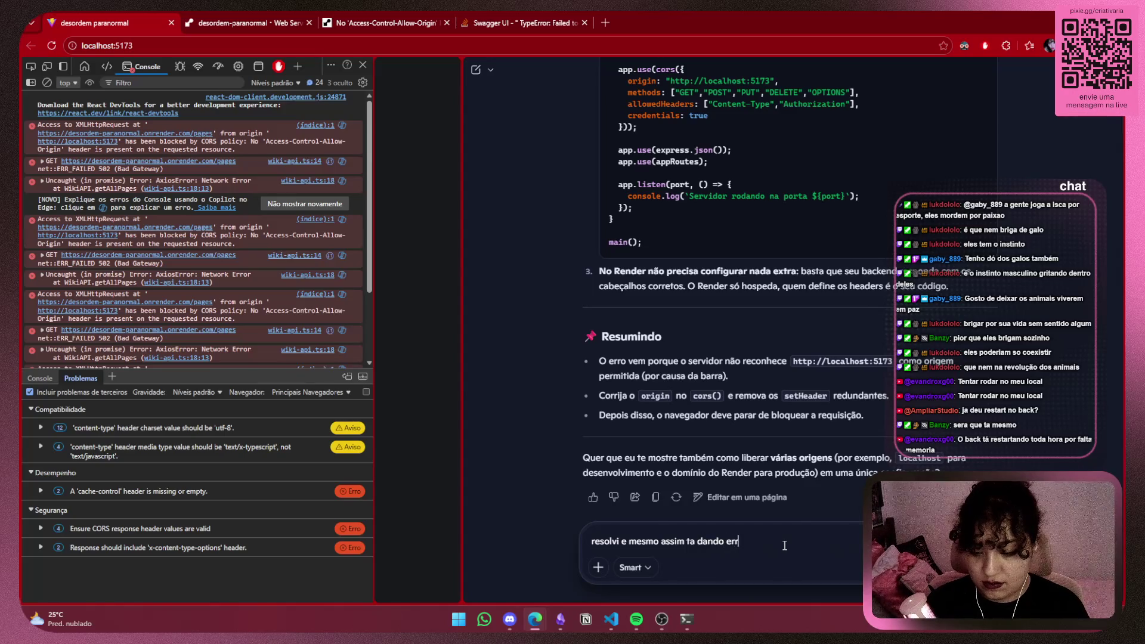
{"action": "key", "text": "shift+Return"}
{"action": "key", "text": "shift+Return"}
{"action": "type", "text": "agora meu backend está ass"}
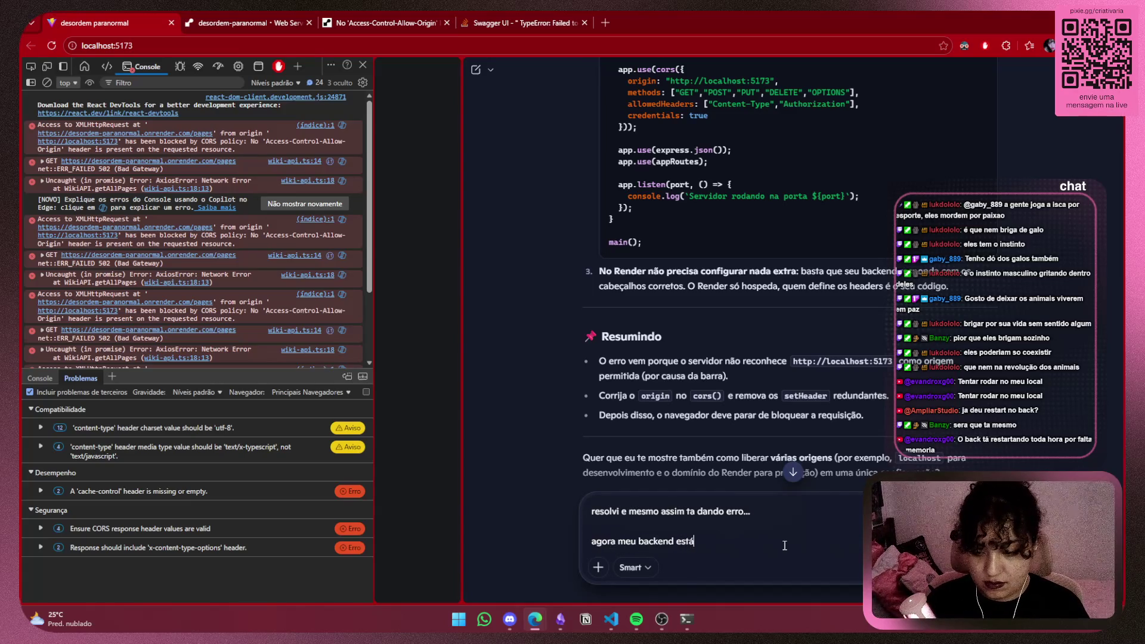
{"action": "type", "text": "im"}
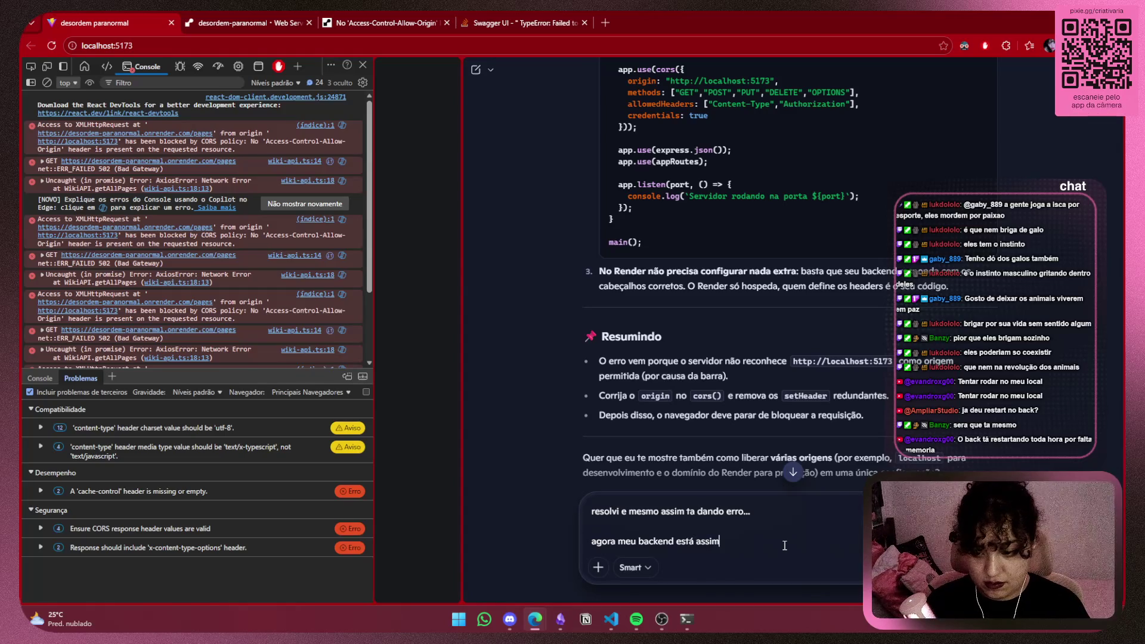
{"action": "type", "text": ":"}
{"action": "key", "text": "shift+Return"}
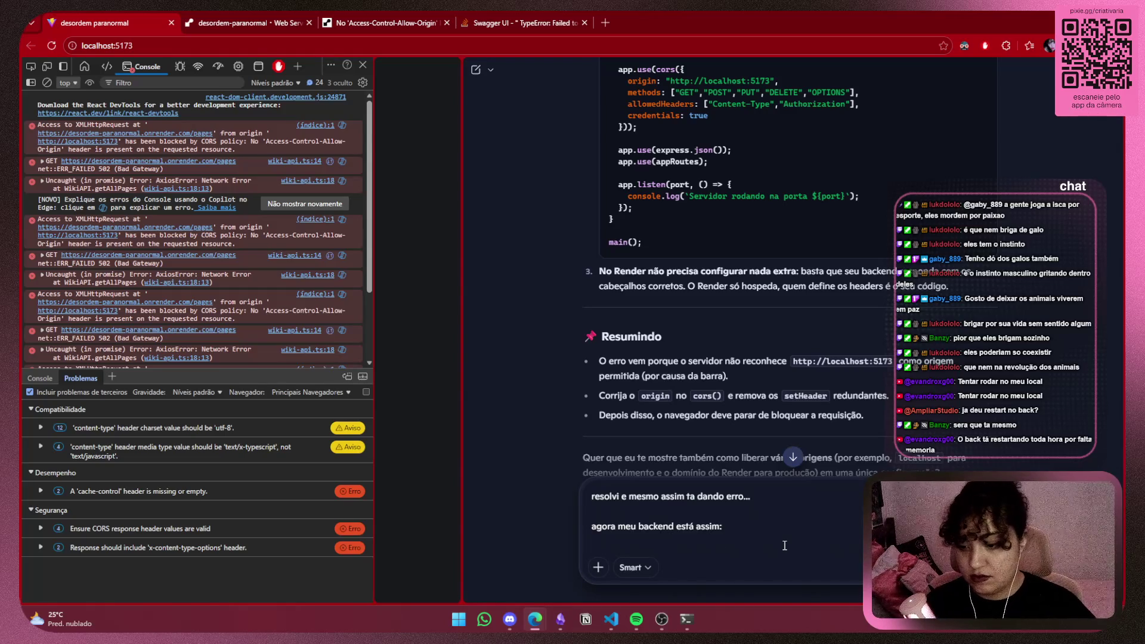
{"action": "key", "text": "alt+Tab"}
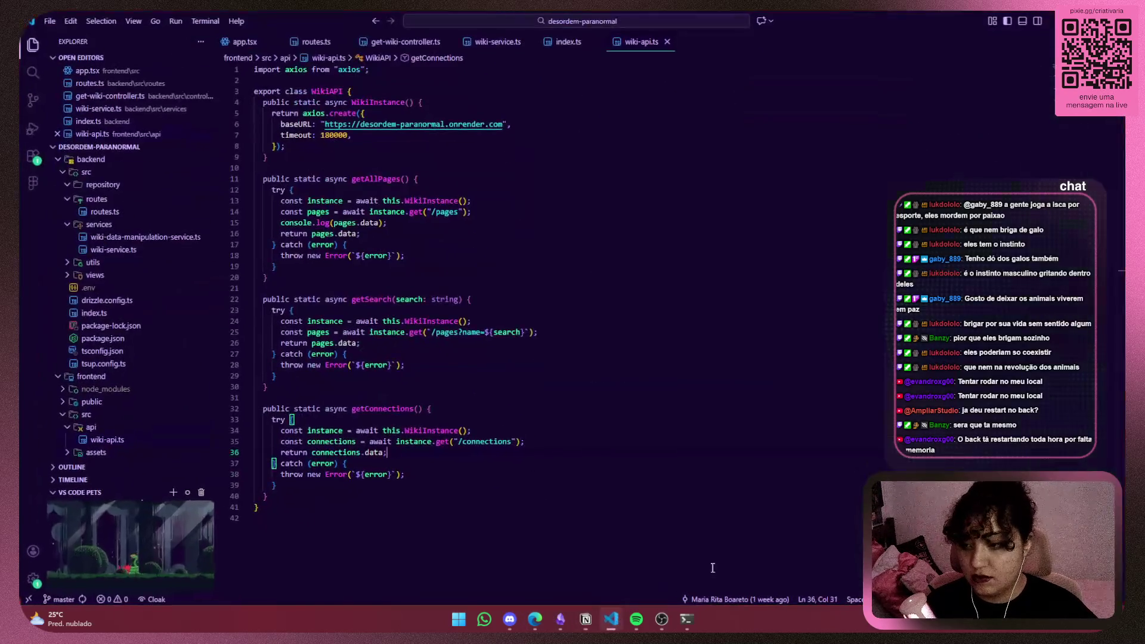
Copy all of backend index.ts and paste it into the Copilot draft below the follow-up
{"action": "key", "text": "ctrl+End"}
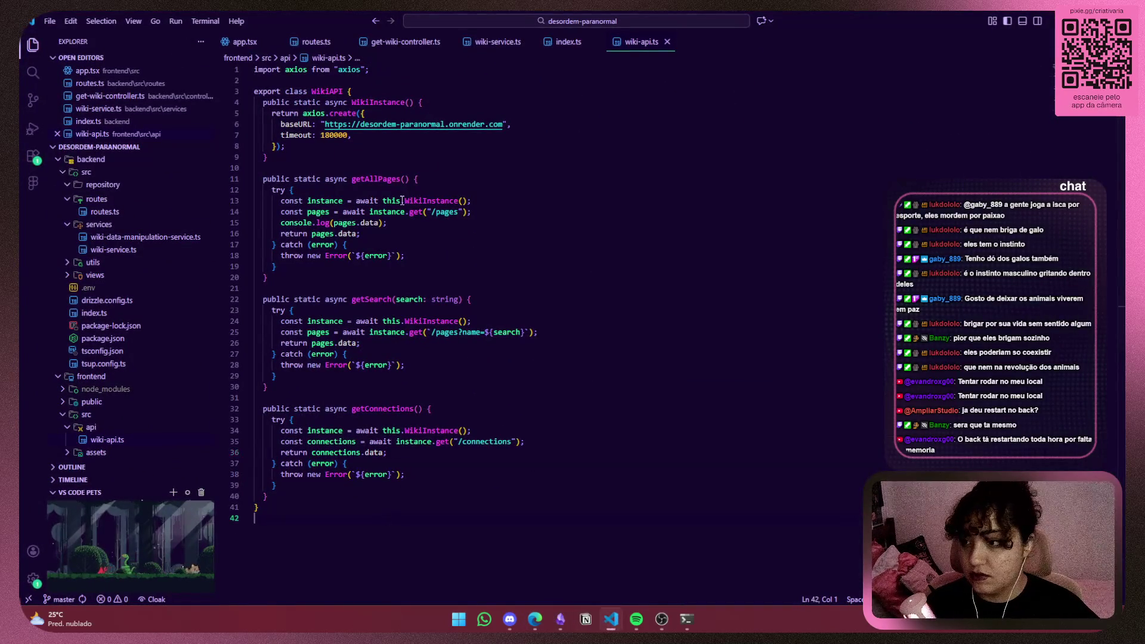
{"action": "left_click", "coordinate": [239, 41]}
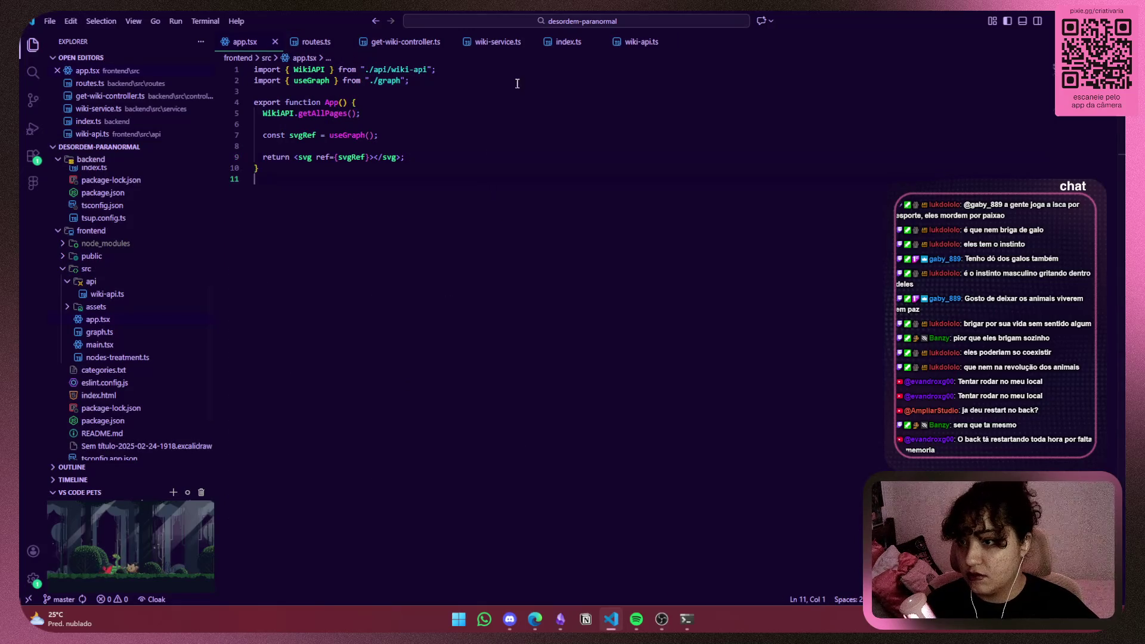
{"action": "left_click", "coordinate": [565, 43]}
{"action": "key", "text": "ctrl+a"}
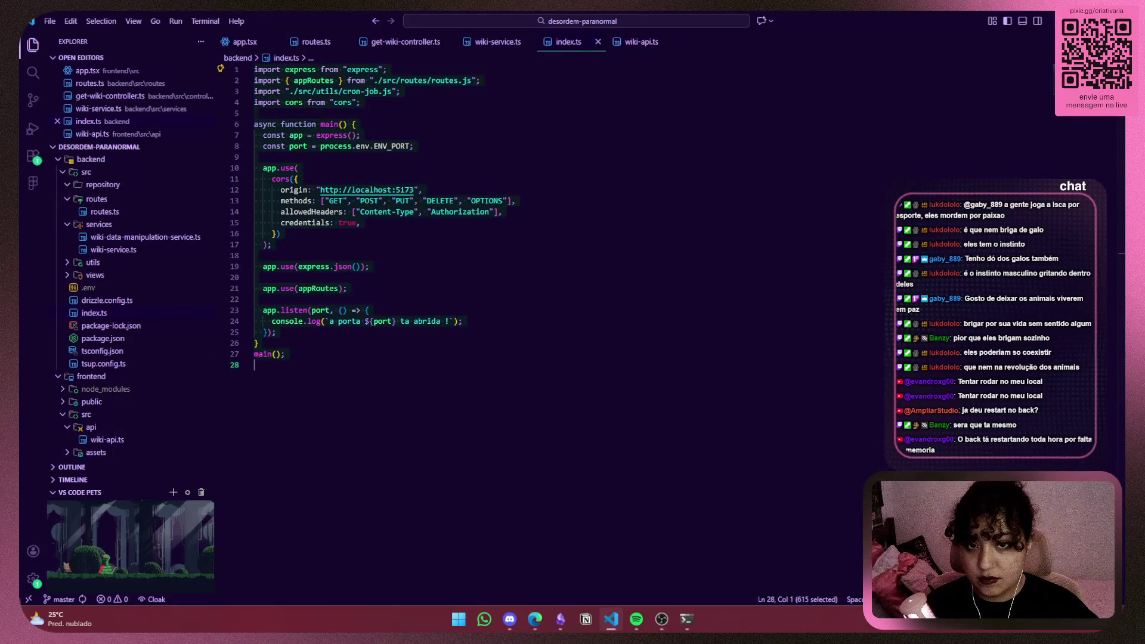
{"action": "key", "text": "ctrl+c"}
{"action": "key", "text": "alt+Tab"}
{"action": "left_click", "coordinate": [702, 538]}
{"action": "key", "text": "ctrl+v"}
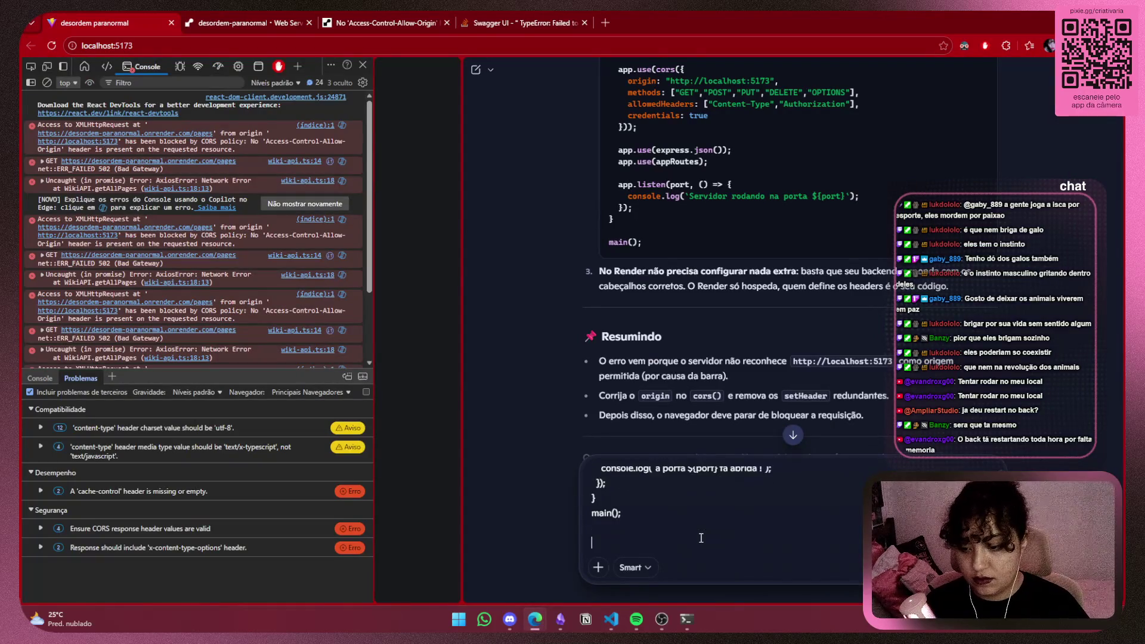
Add 'meu console assim:' to the message and send it to Copilot
{"action": "type", "text": "meu console assim:"}
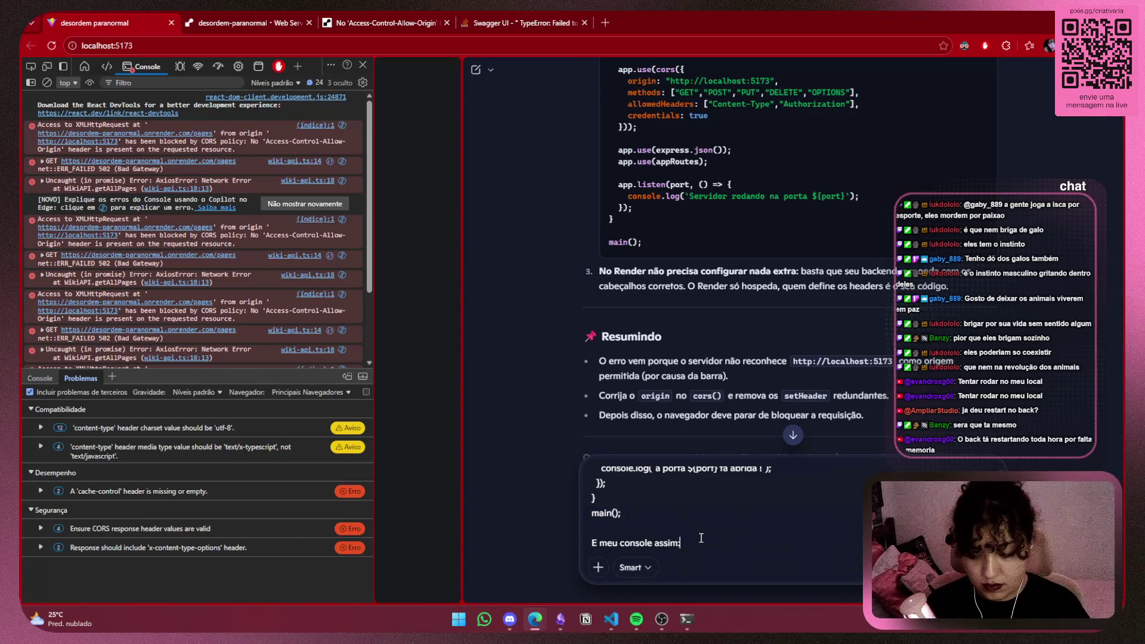
{"action": "key", "text": "shift+Return"}
{"action": "key", "text": "shift+Return"}
{"action": "key", "text": "ctrl+a"}
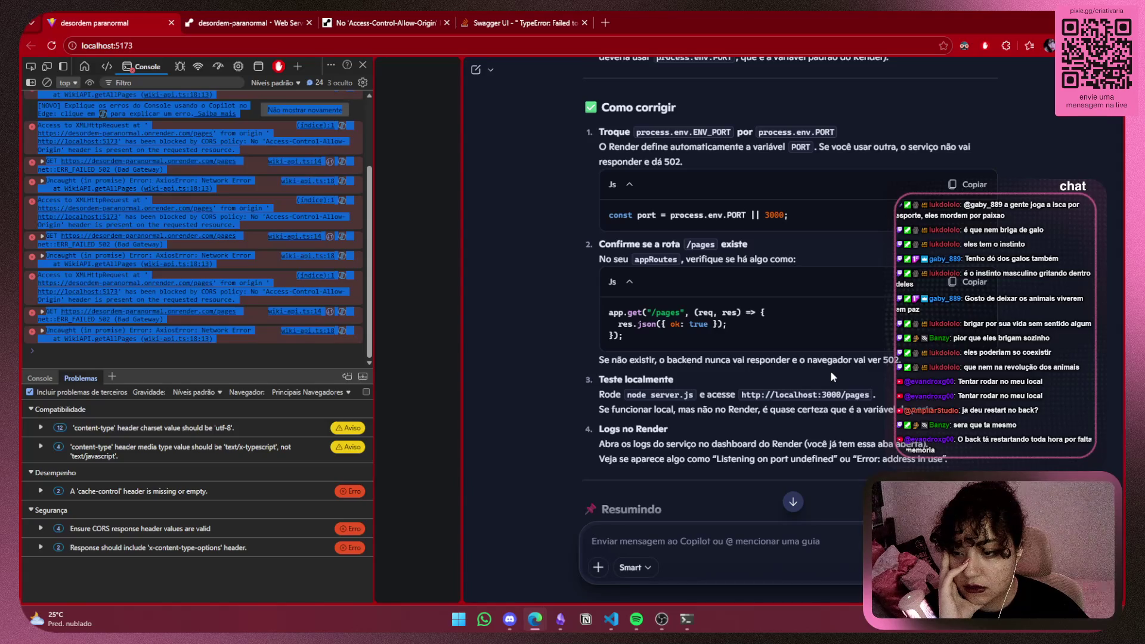
Open the Render community thread about the missing Access-Control-Allow-Origin header
{"action": "scroll", "coordinate": [832, 377], "scroll_direction": "down", "scroll_amount": 3}
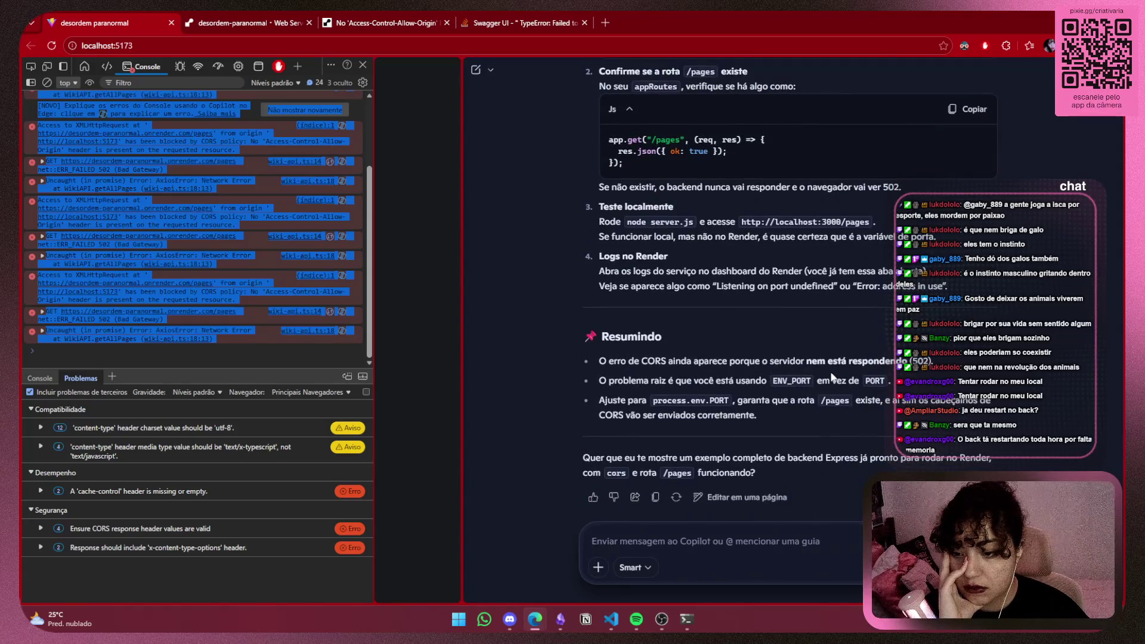
{"action": "left_click", "coordinate": [663, 620]}
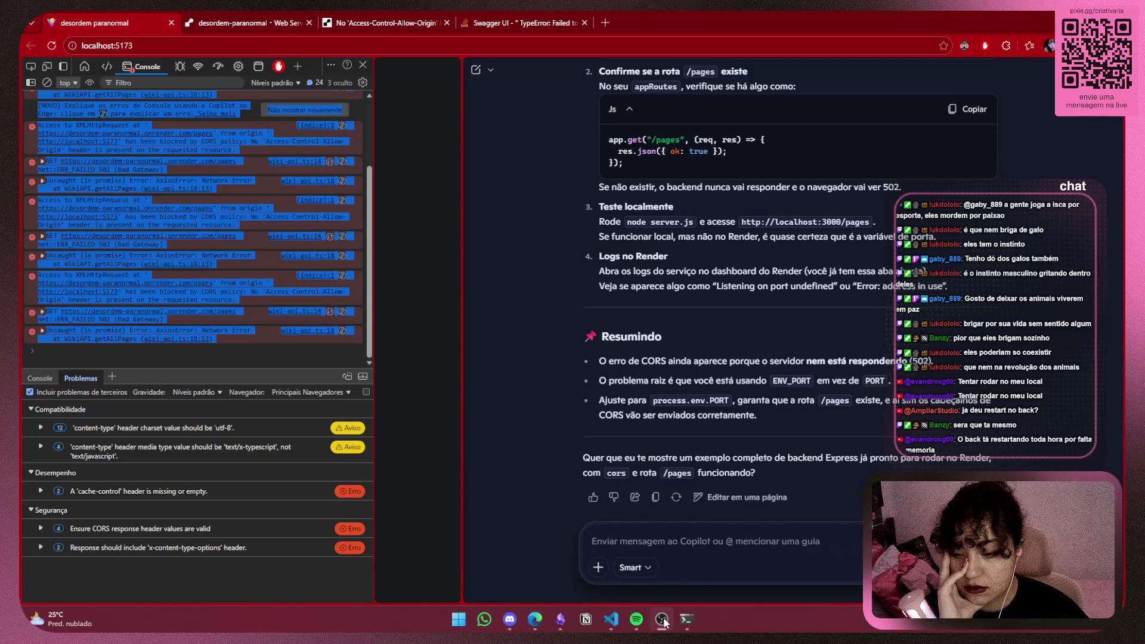
{"action": "left_click", "coordinate": [843, 532]}
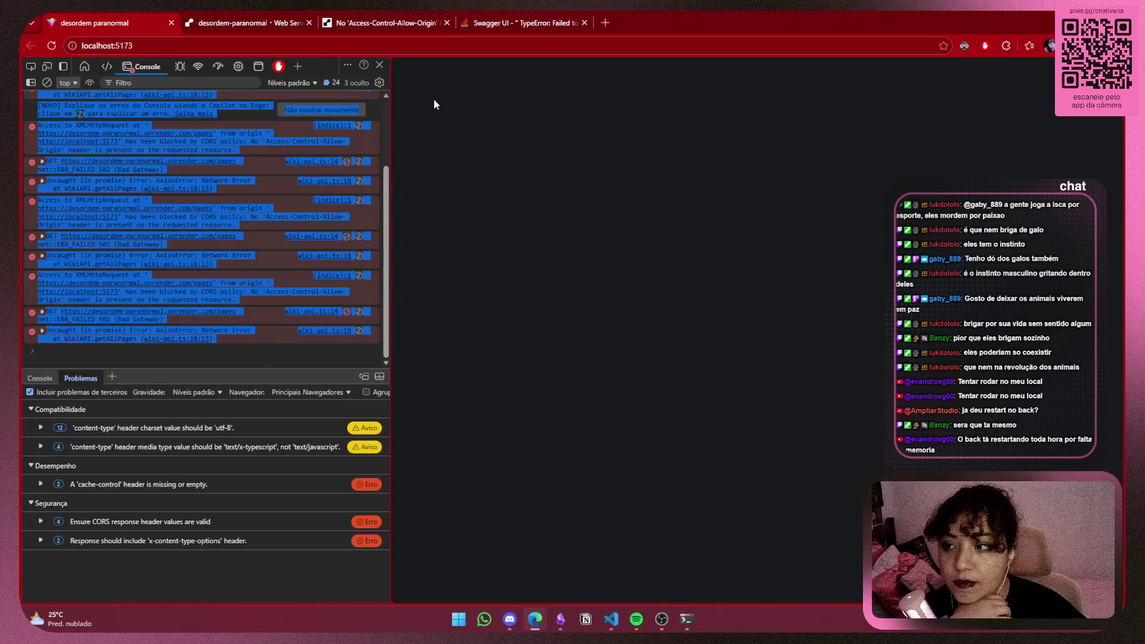
{"action": "left_click", "coordinate": [403, 23]}
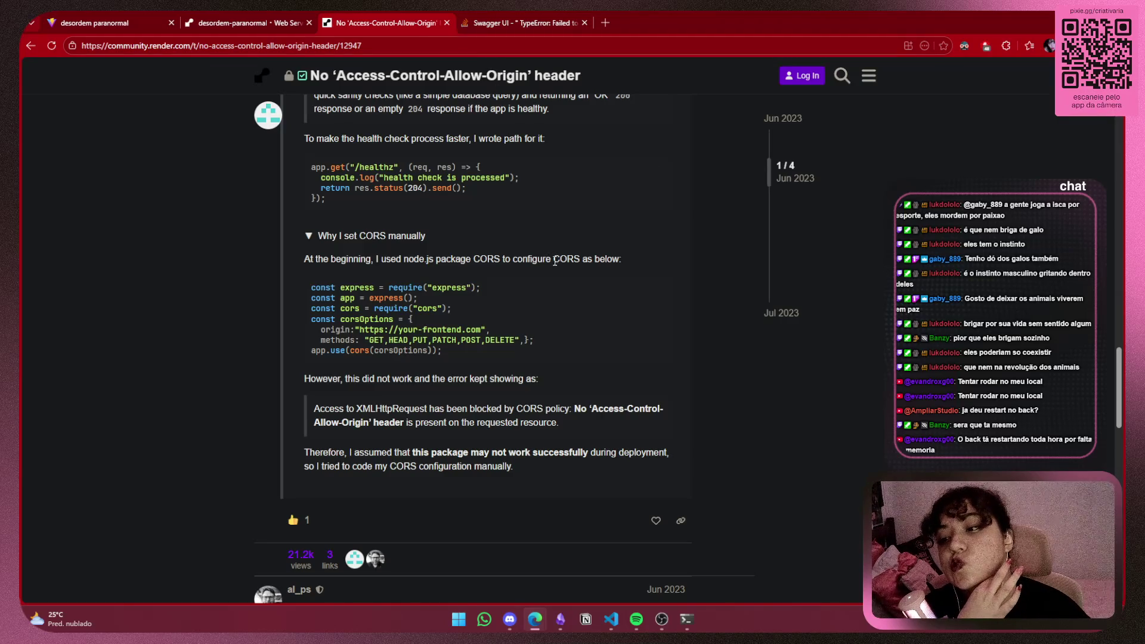
{"action": "left_click", "coordinate": [561, 619]}
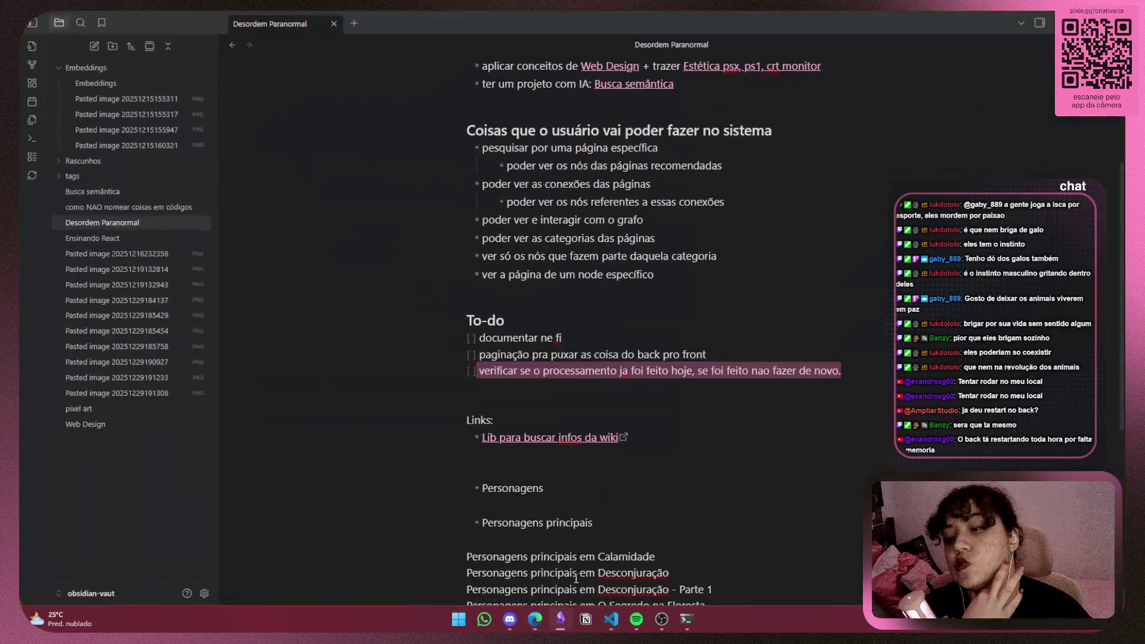
End the to-do 'paginação pra puxar as coisa do back pro front' with a period, then return to Edge
{"action": "left_click", "coordinate": [859, 371]}
{"action": "type", "text": "."}
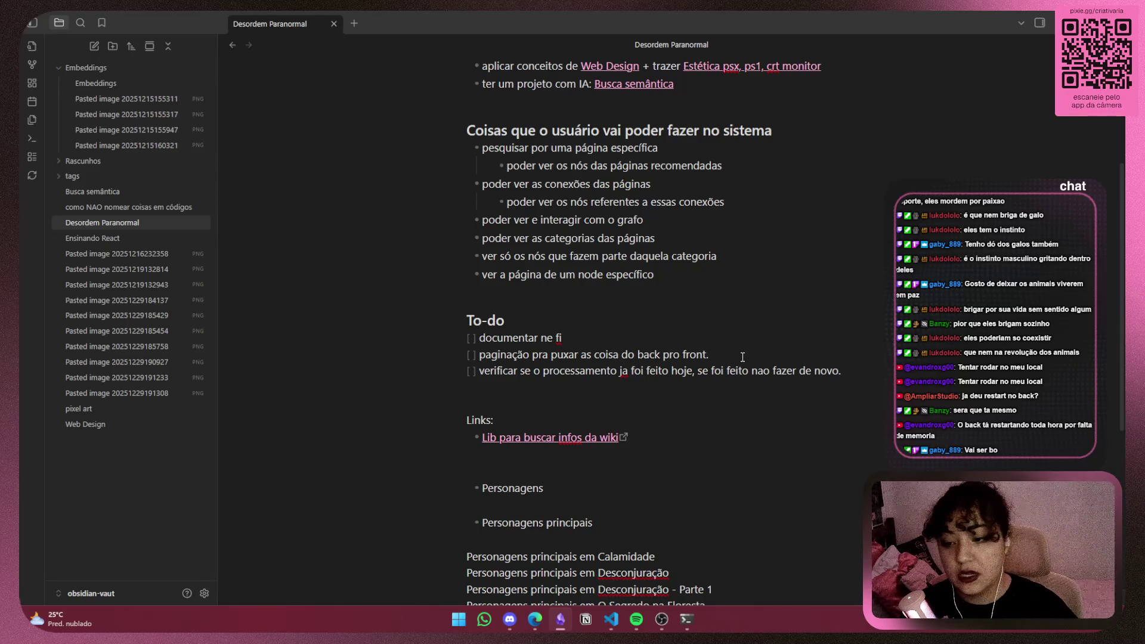
{"action": "key", "text": "alt+Tab"}
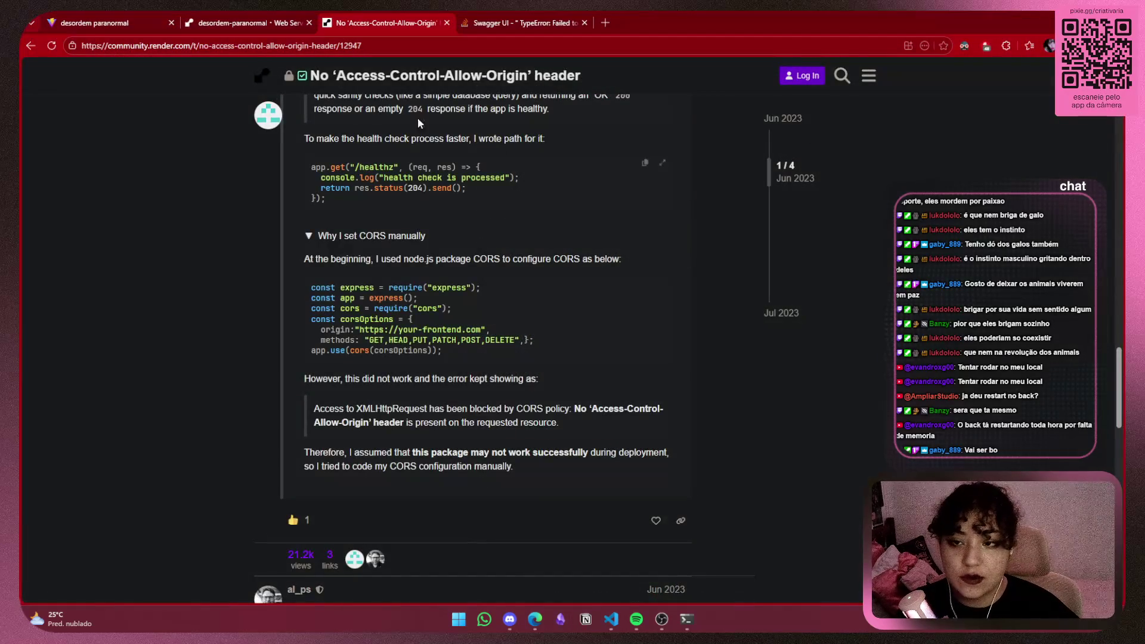
Close the Swagger UI, CORS thread, Render dashboard and localhost tabs, keeping one new tab
{"action": "left_click", "coordinate": [572, 23]}
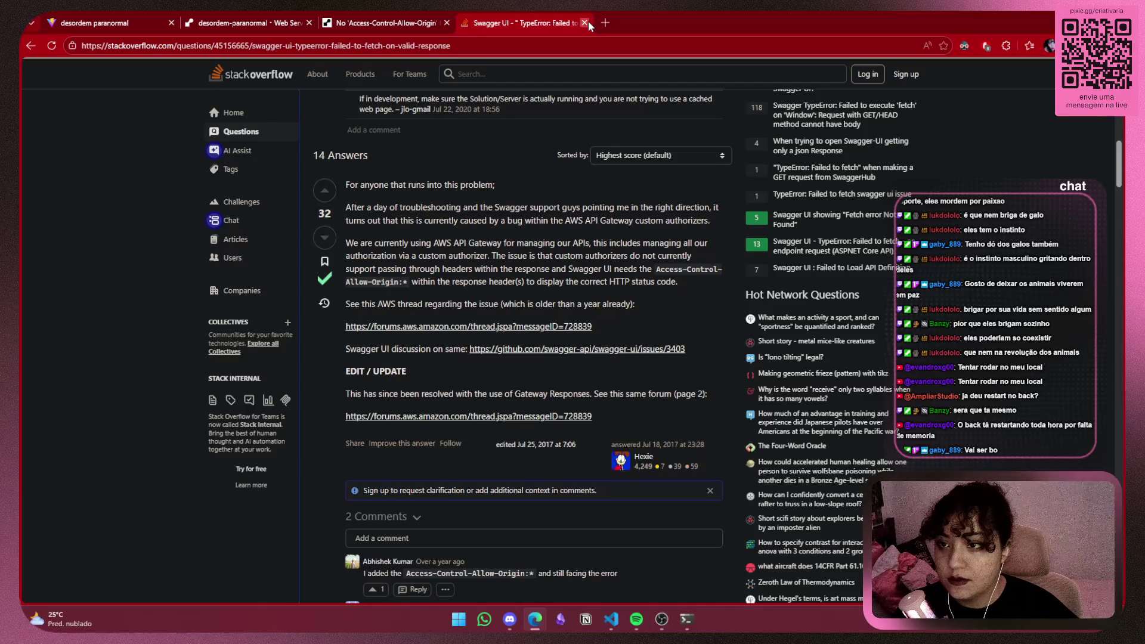
{"action": "left_click", "coordinate": [585, 23]}
{"action": "left_click", "coordinate": [464, 23]}
{"action": "left_click", "coordinate": [447, 23]}
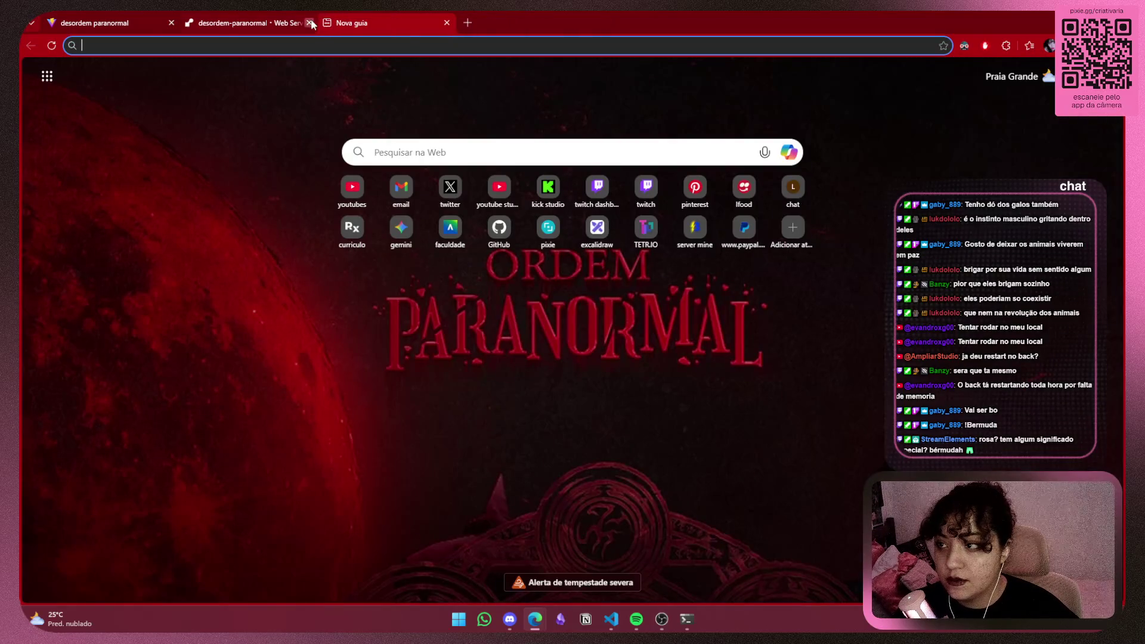
{"action": "left_click", "coordinate": [309, 23]}
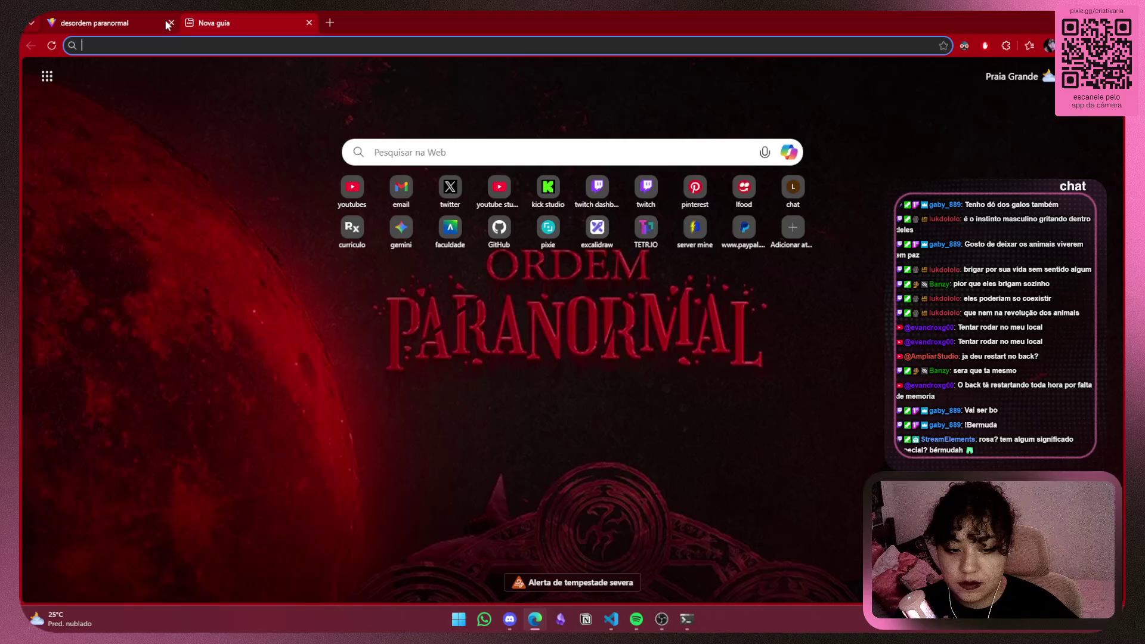
{"action": "left_click", "coordinate": [170, 23]}
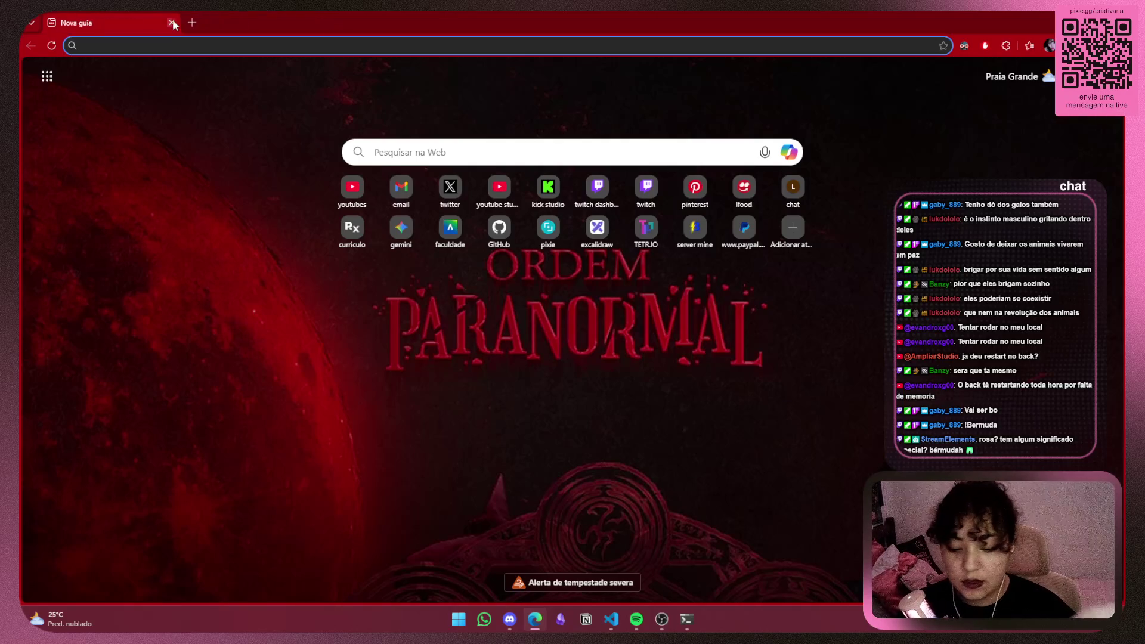
{"action": "type", "text": "o0pp00000000"}
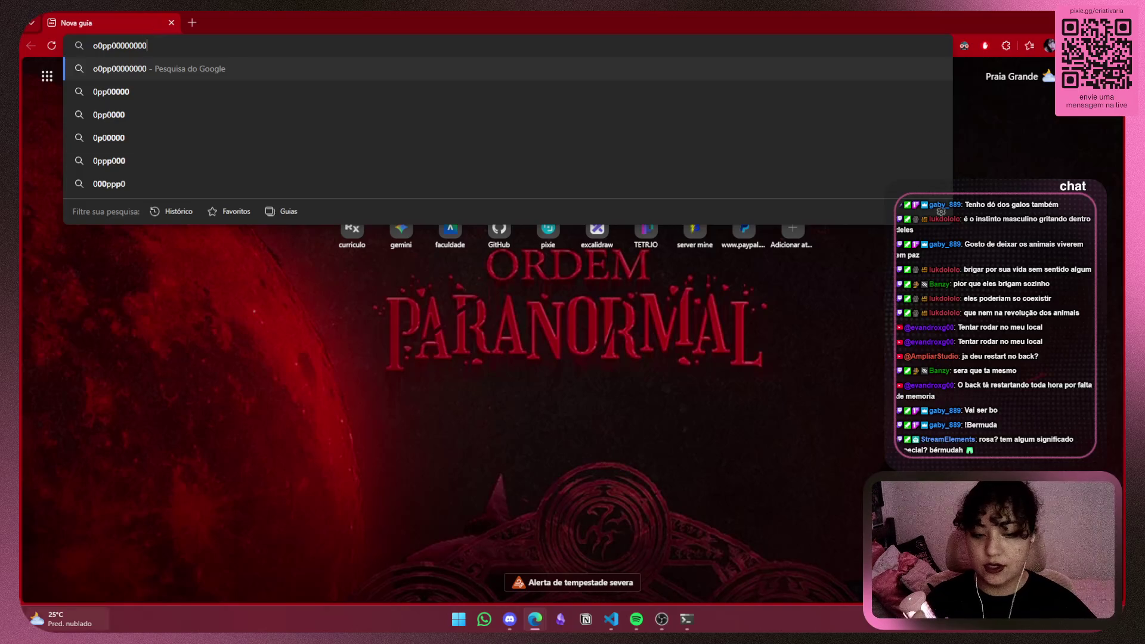
{"action": "key", "text": "alt+Tab"}
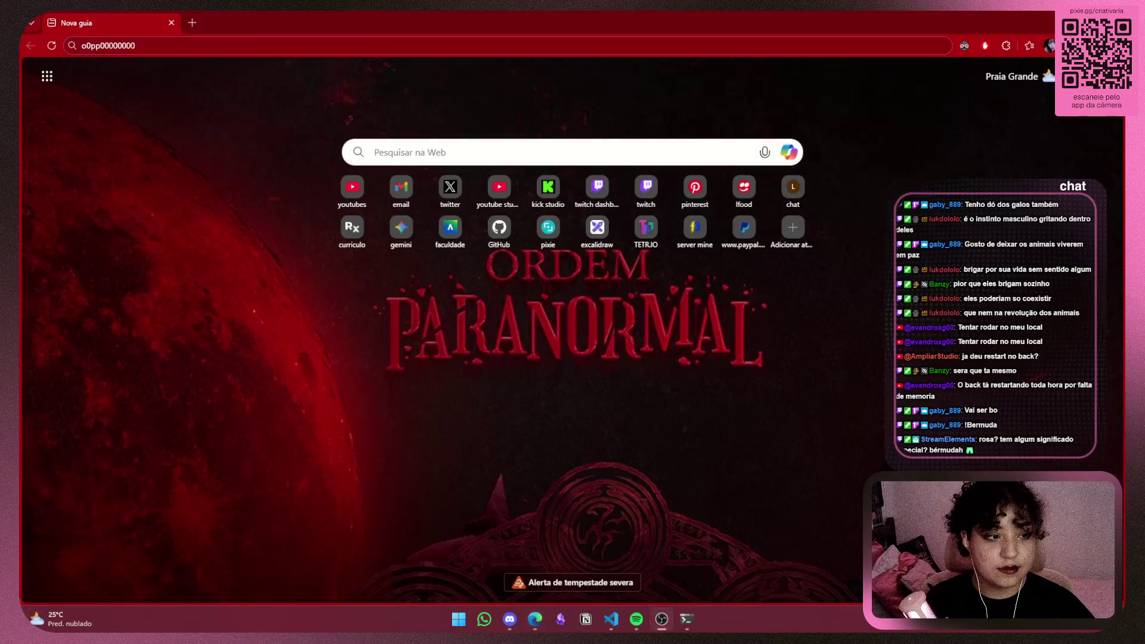
{"action": "left_click", "coordinate": [67, 47]}
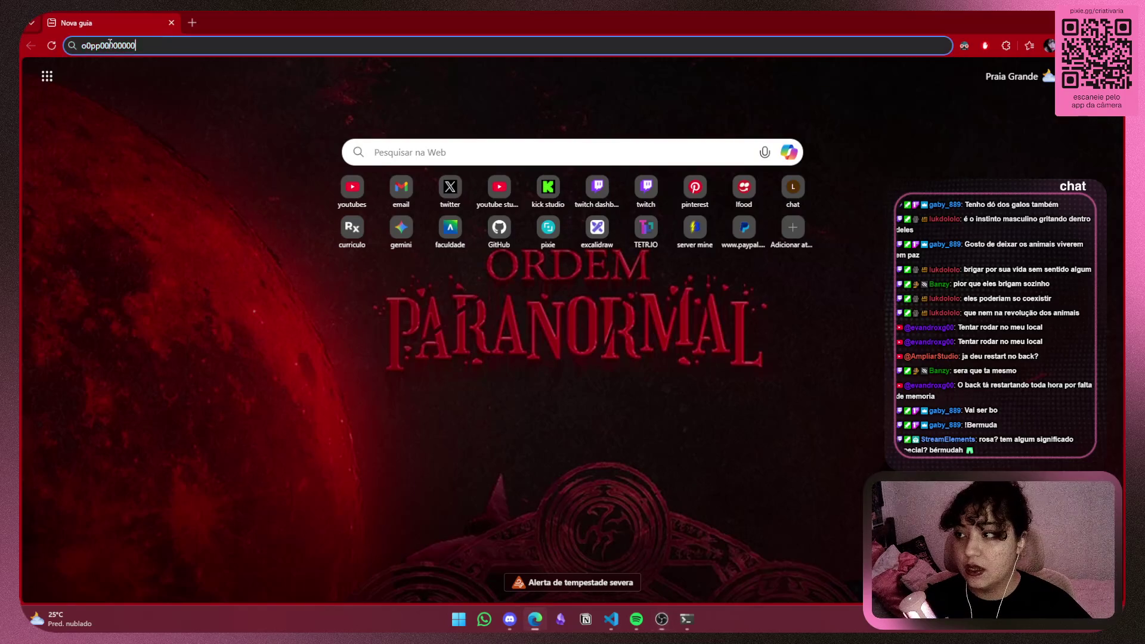
{"action": "key", "text": "BackSpace"}
{"action": "key", "text": "Escape"}
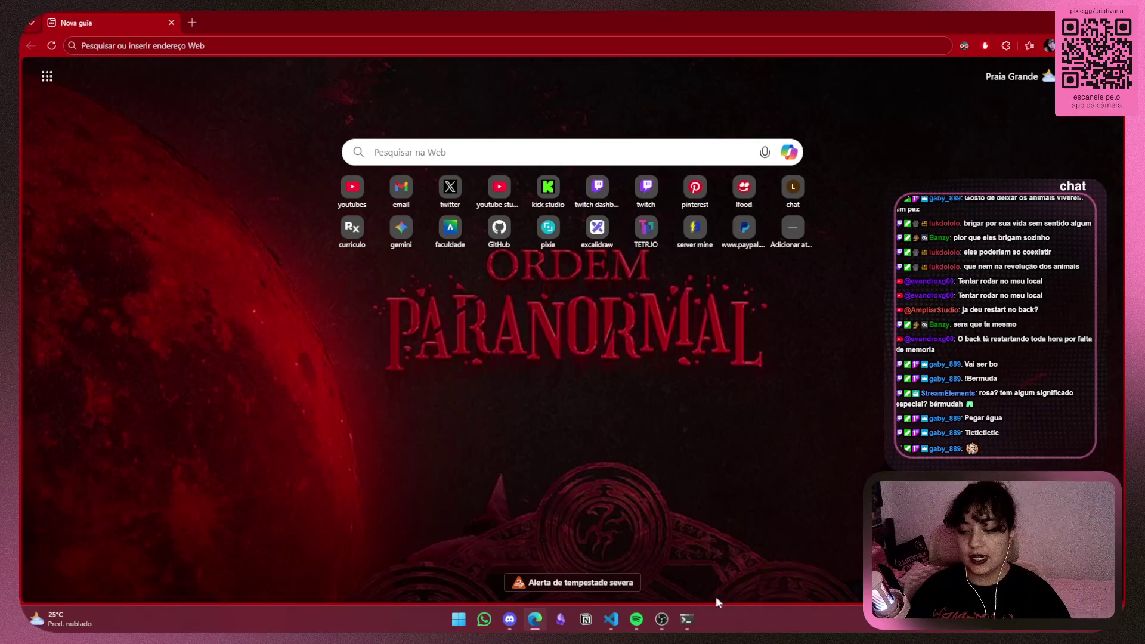
{"action": "mouse_move", "coordinate": [671, 623]}
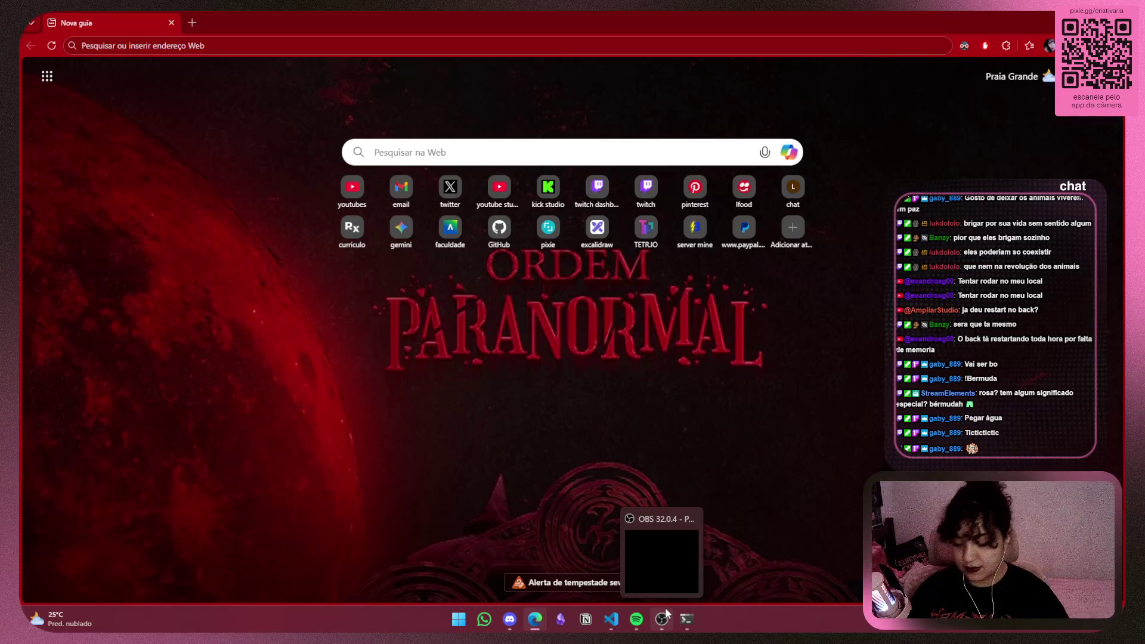
{"action": "left_click", "coordinate": [669, 593]}
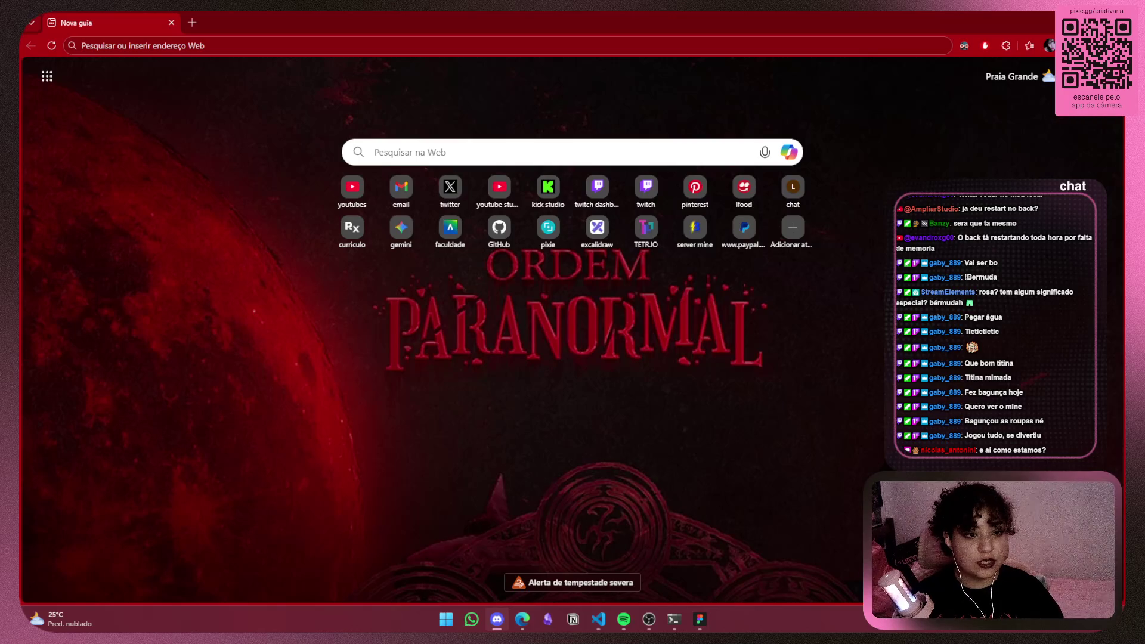
In Discord's Criativaria server, join the ✧˚Construindo˚✧ voice channel
{"action": "left_click", "coordinate": [497, 620]}
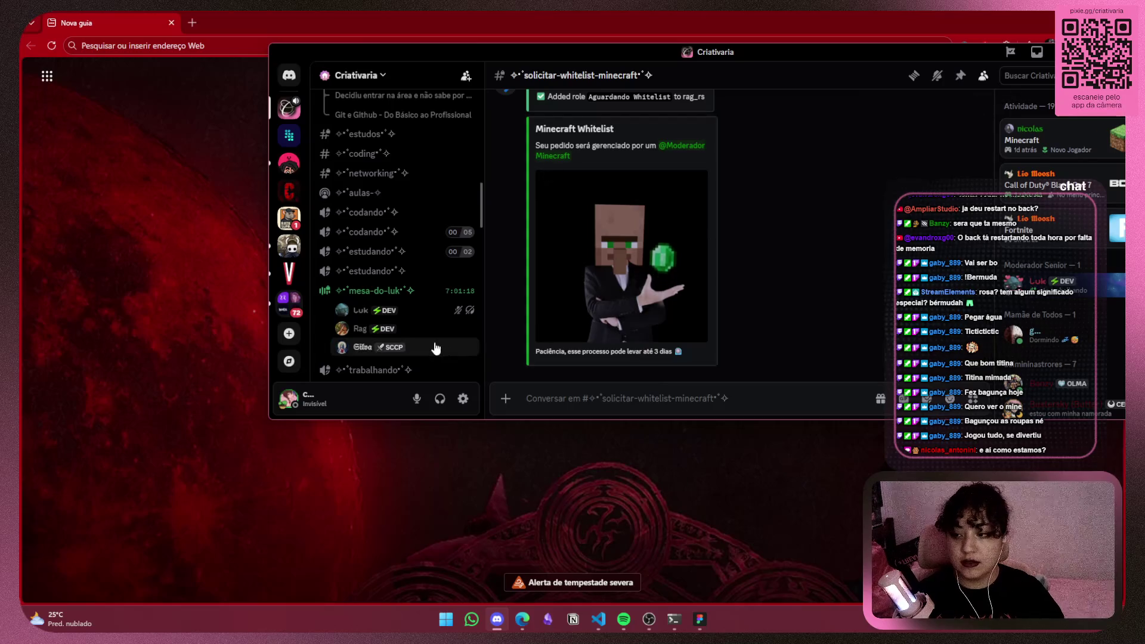
{"action": "scroll", "coordinate": [418, 262], "scroll_direction": "down", "scroll_amount": 3}
{"action": "scroll", "coordinate": [421, 238], "scroll_direction": "up", "scroll_amount": 3}
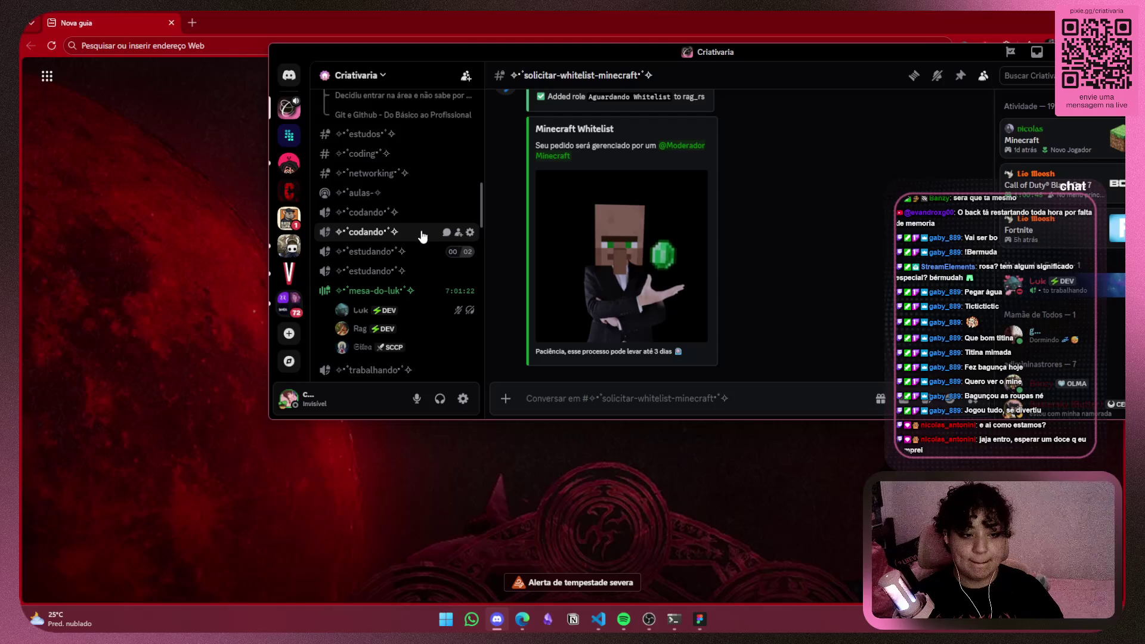
{"action": "left_click", "coordinate": [199, 399]}
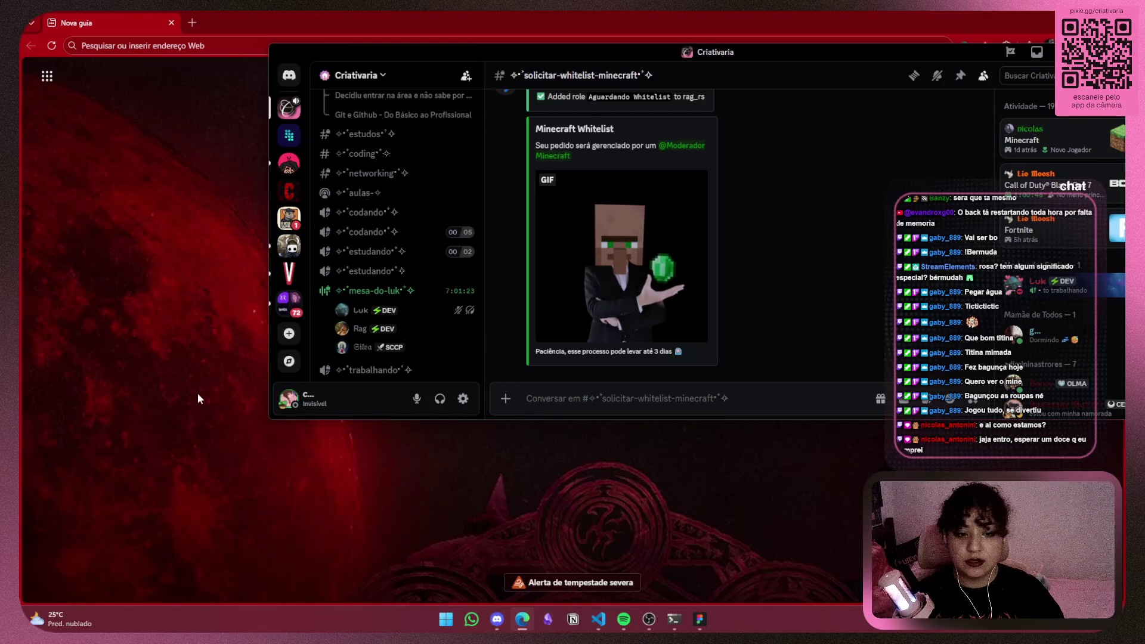
{"action": "scroll", "coordinate": [382, 256], "scroll_direction": "up", "scroll_amount": 5}
{"action": "scroll", "coordinate": [393, 310], "scroll_direction": "up", "scroll_amount": 5}
{"action": "scroll", "coordinate": [402, 301], "scroll_direction": "down", "scroll_amount": 10}
{"action": "scroll", "coordinate": [409, 284], "scroll_direction": "down", "scroll_amount": 10}
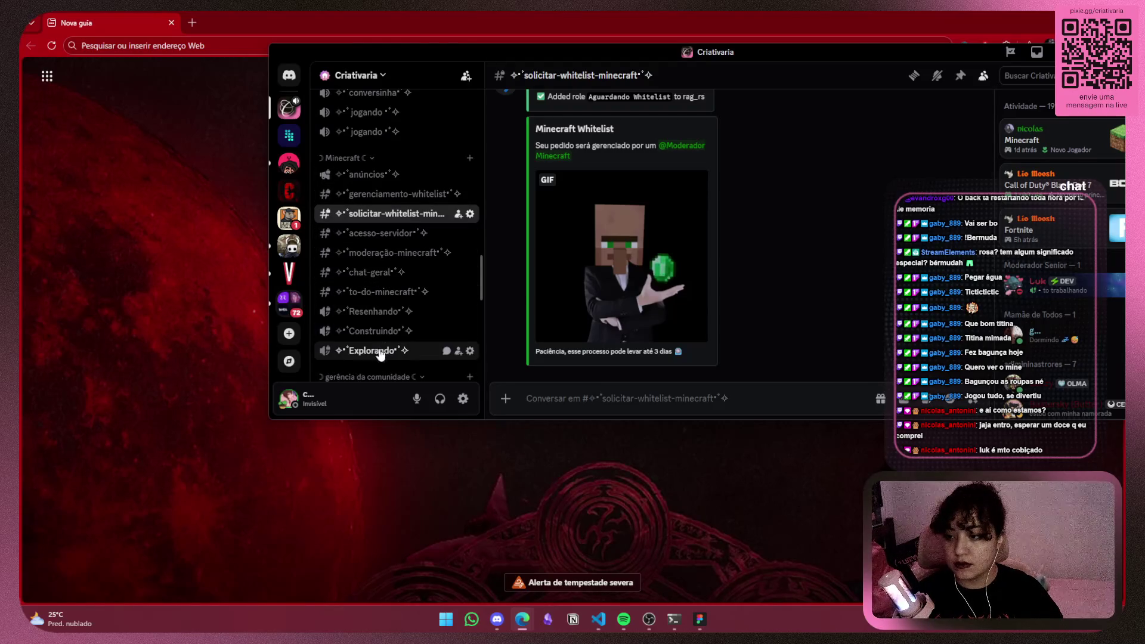
{"action": "left_click", "coordinate": [375, 331]}
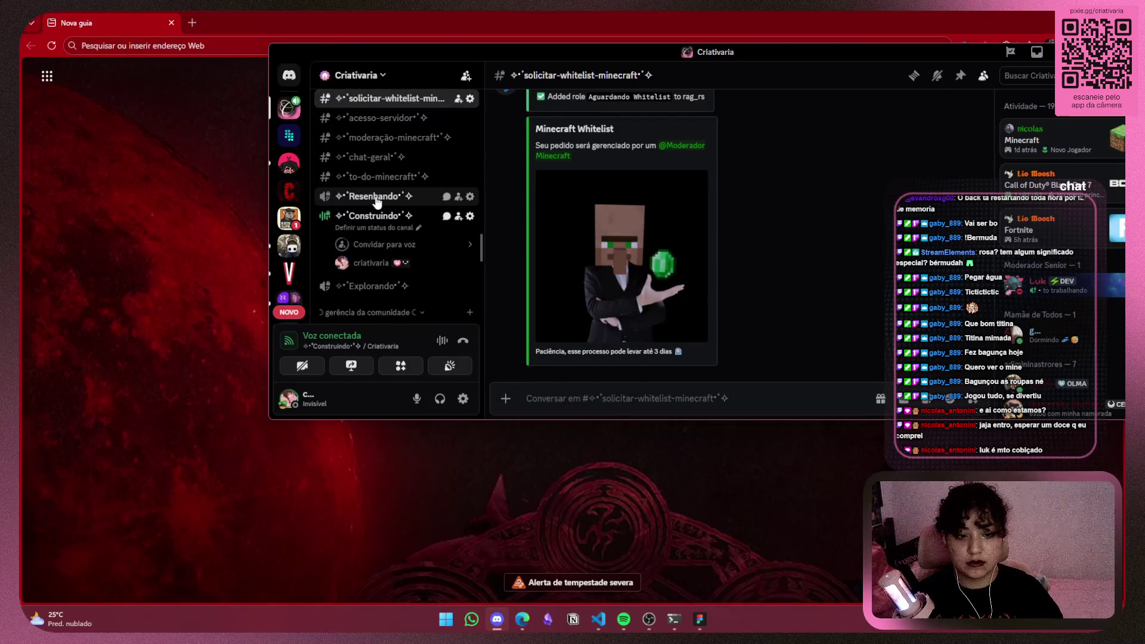
Move to Resenhando and back to Construindo, confirming each move, then minimize Discord
{"action": "left_click", "coordinate": [375, 198]}
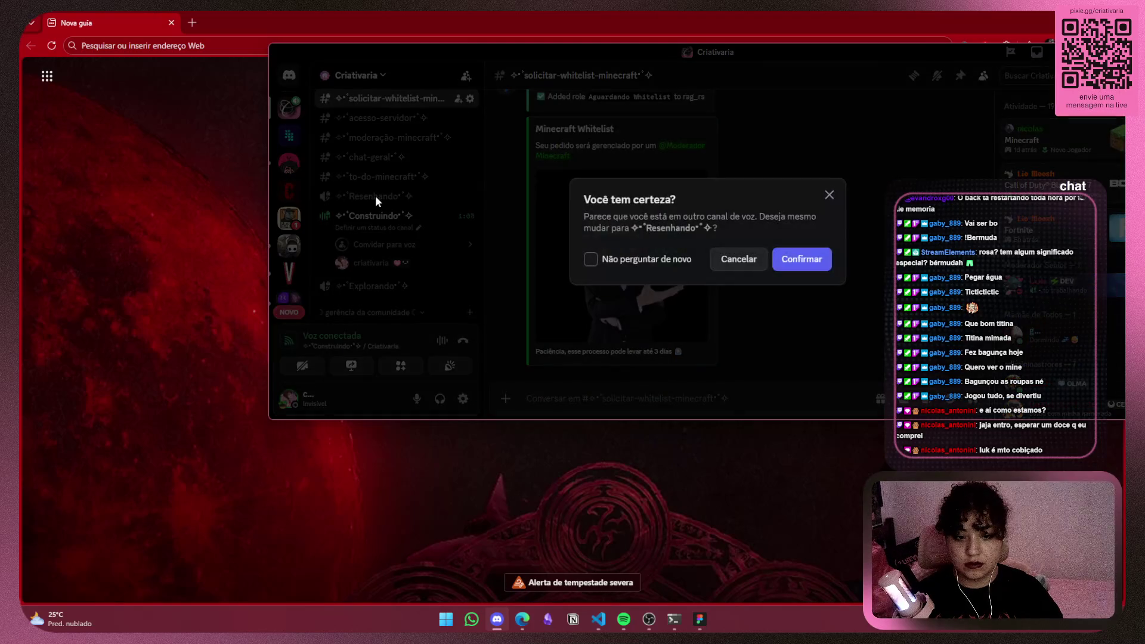
{"action": "left_click", "coordinate": [802, 259]}
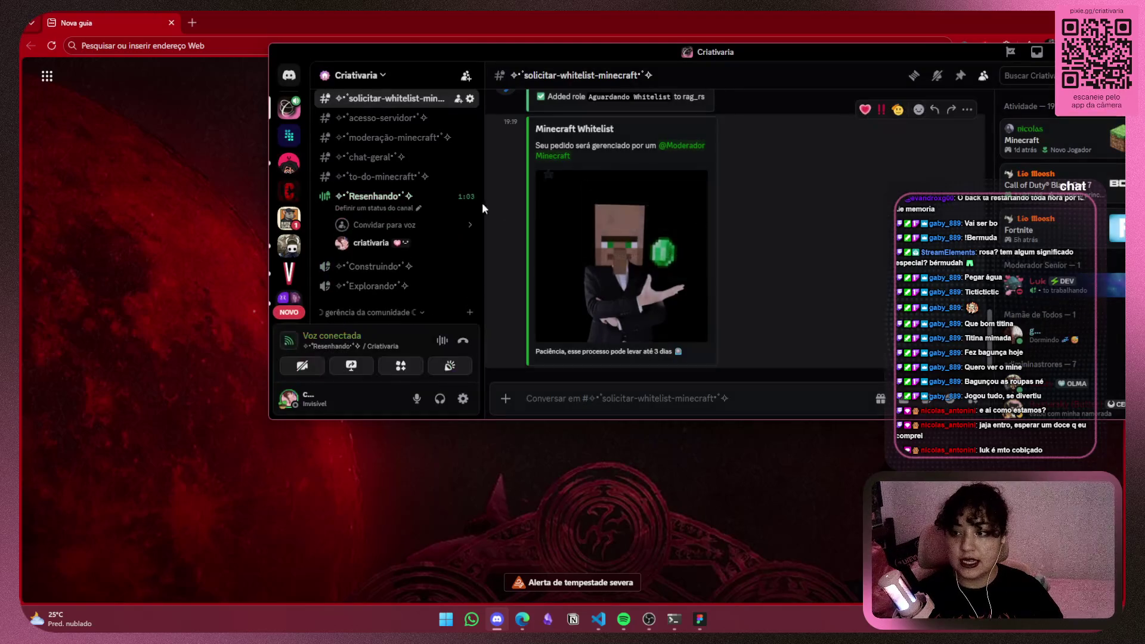
{"action": "left_click", "coordinate": [383, 264]}
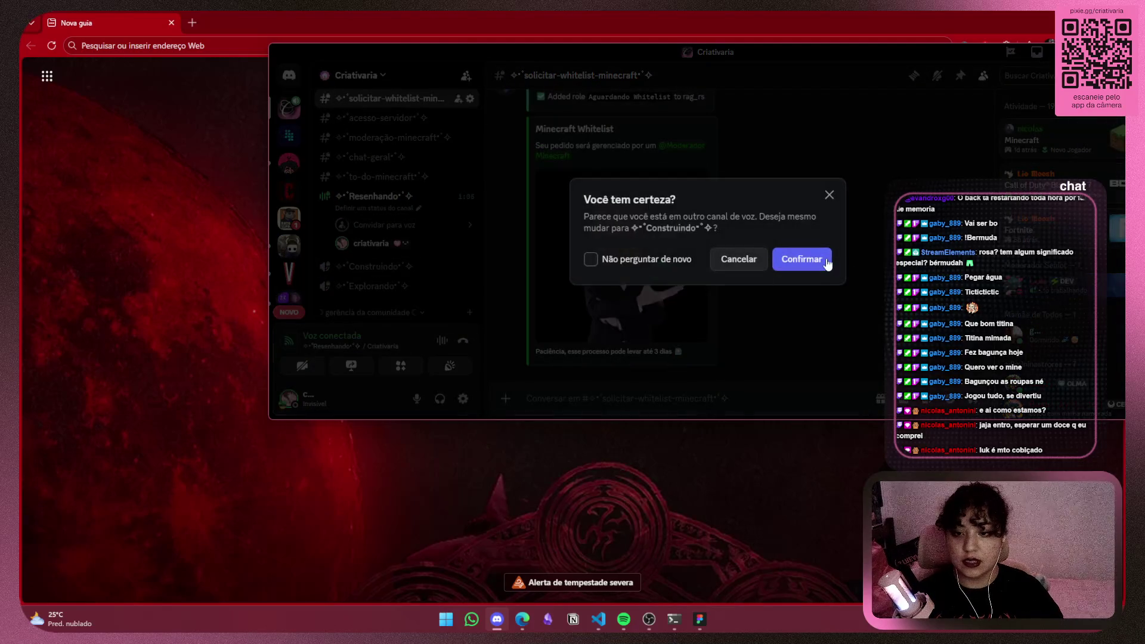
{"action": "left_click", "coordinate": [825, 262]}
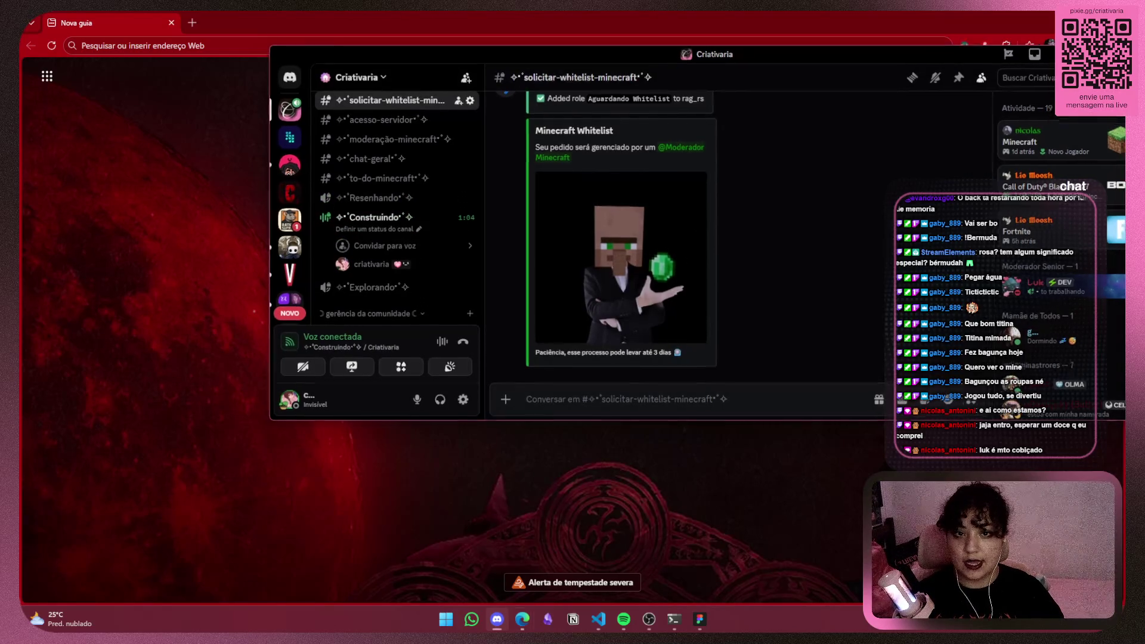
{"action": "left_click", "coordinate": [1072, 52]}
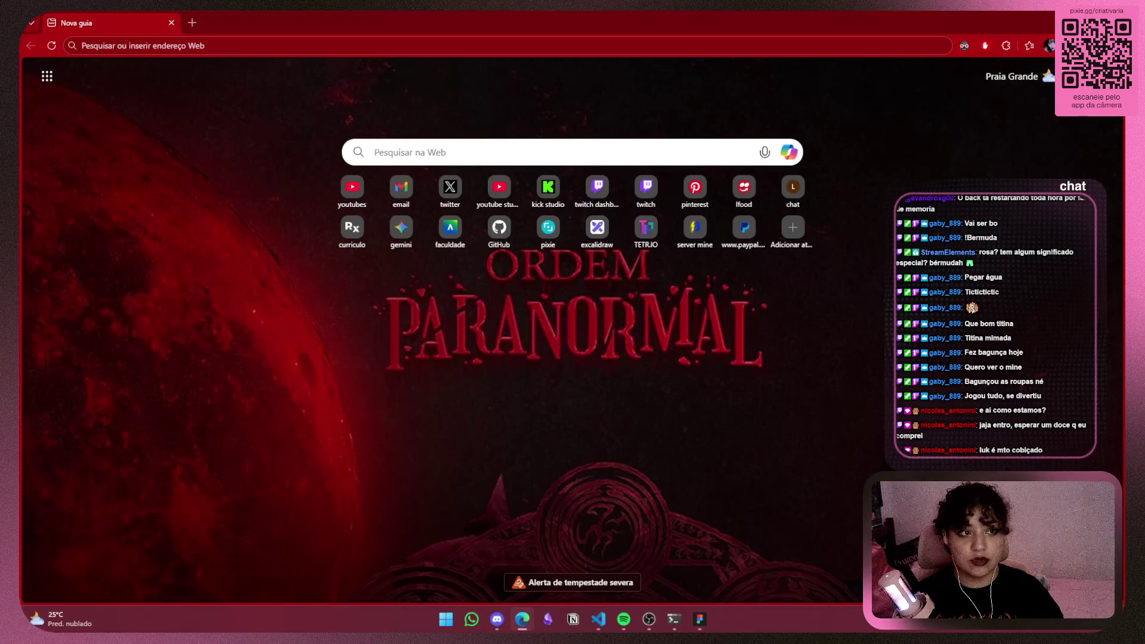
Open the saved minecraft board on Pinterest and scroll far down through its pins
{"action": "left_click", "coordinate": [701, 199]}
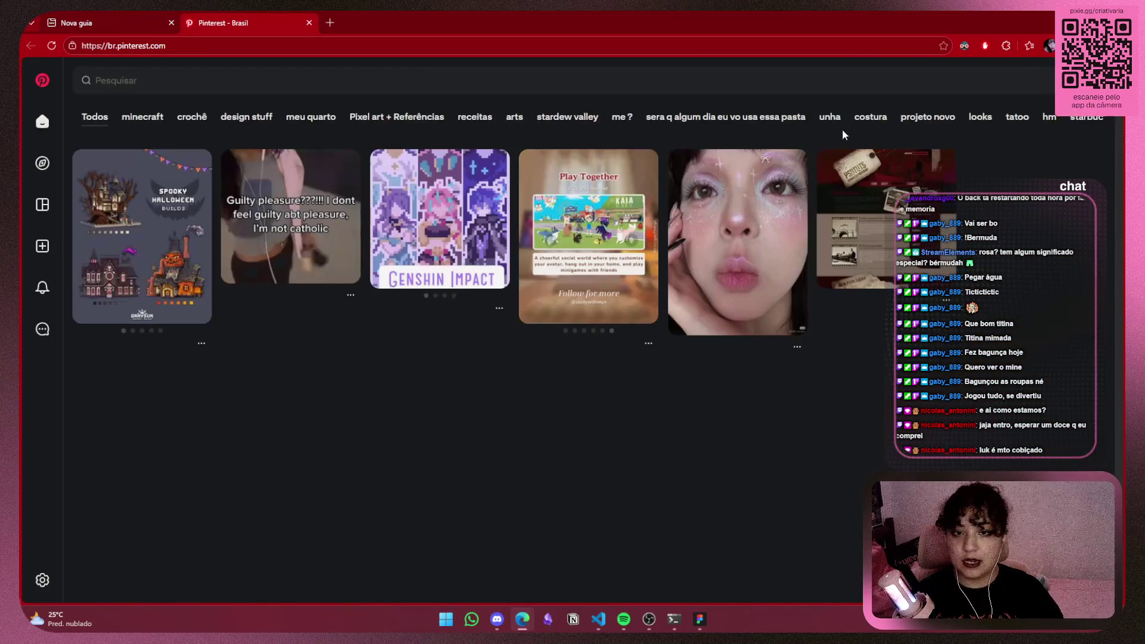
{"action": "left_click", "coordinate": [1095, 80]}
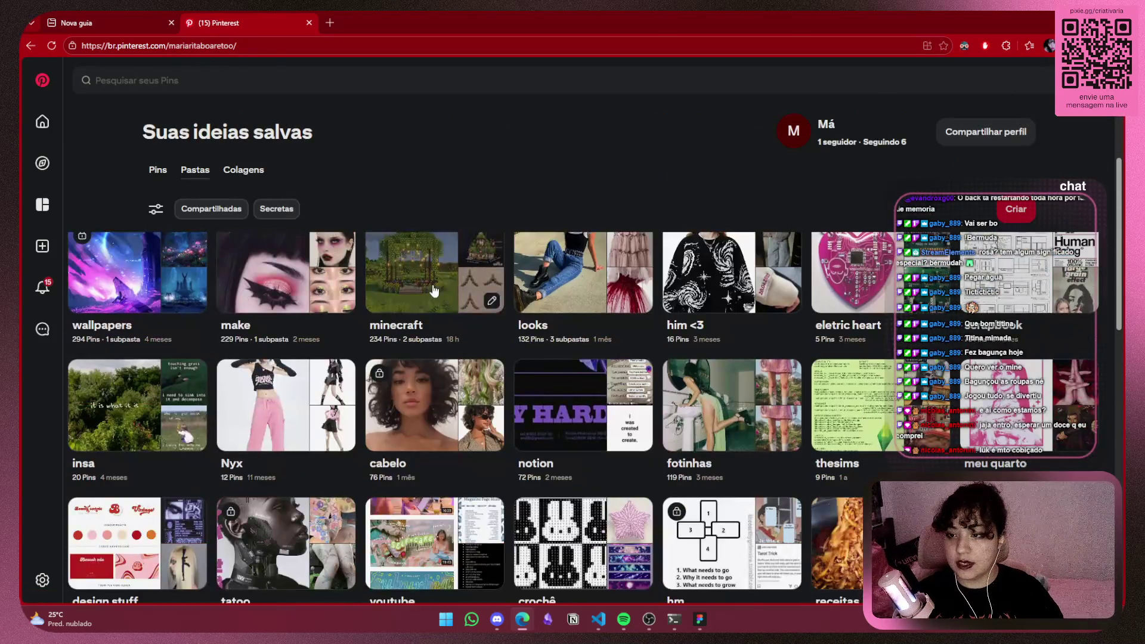
{"action": "left_click", "coordinate": [433, 288]}
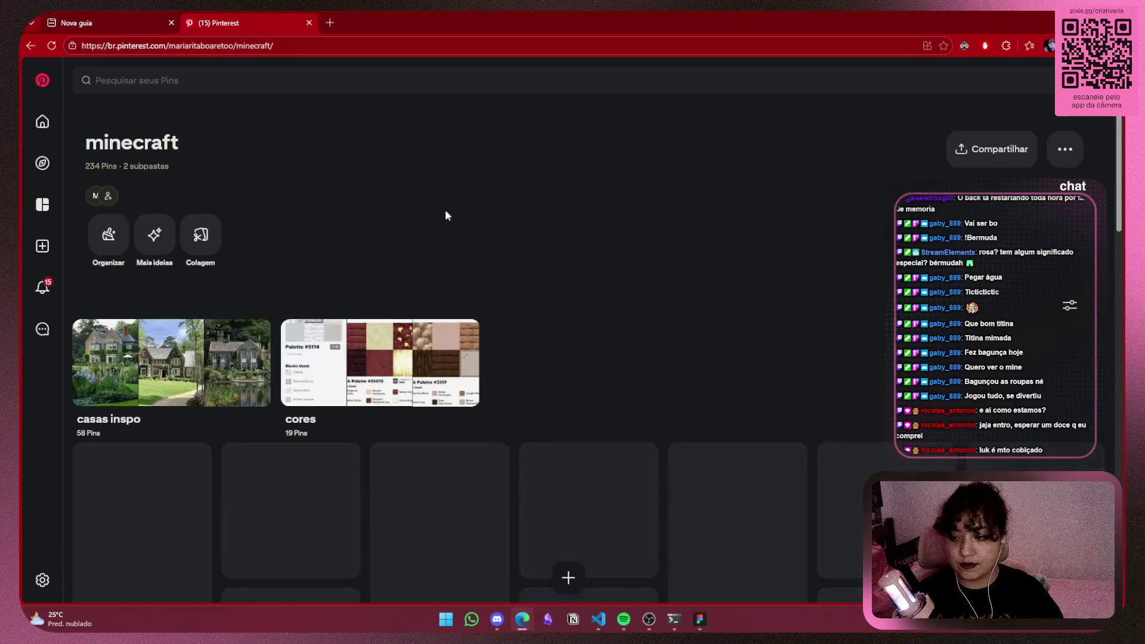
{"action": "scroll", "coordinate": [610, 212], "scroll_direction": "down", "scroll_amount": 3}
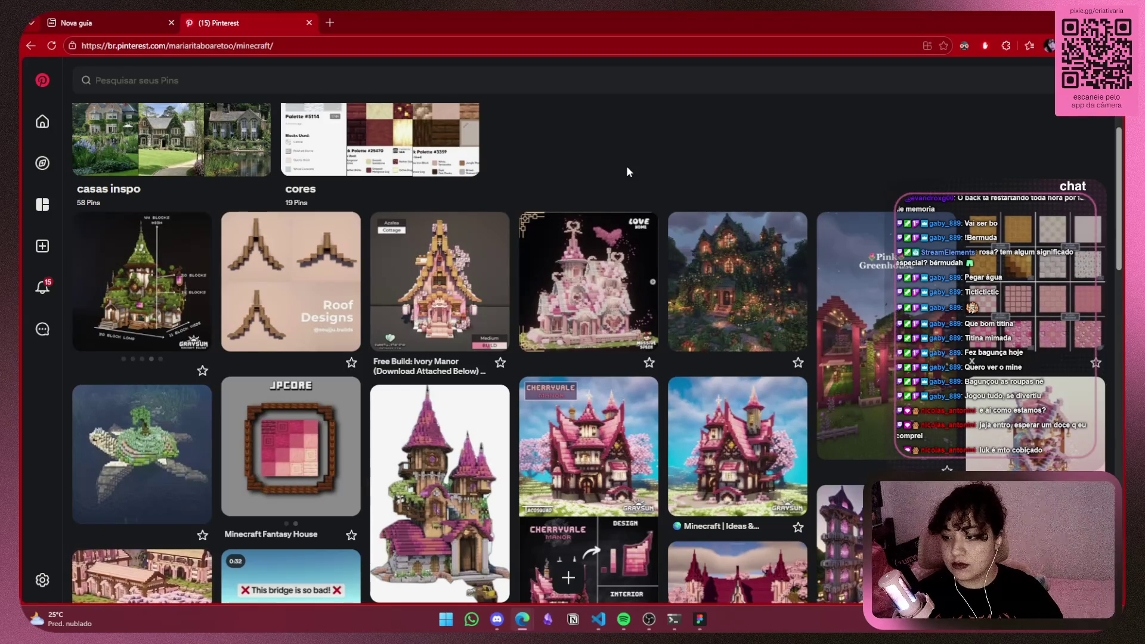
{"action": "scroll", "coordinate": [627, 168], "scroll_direction": "down", "scroll_amount": 2}
{"action": "scroll", "coordinate": [467, 392], "scroll_direction": "down", "scroll_amount": 5}
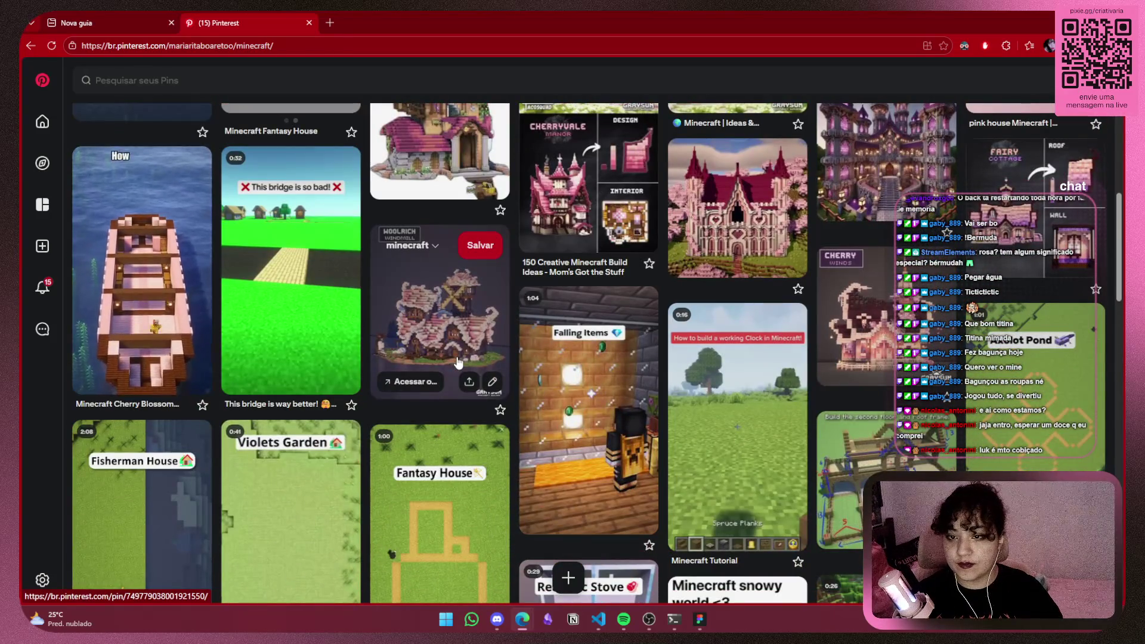
{"action": "scroll", "coordinate": [458, 362], "scroll_direction": "down", "scroll_amount": 4}
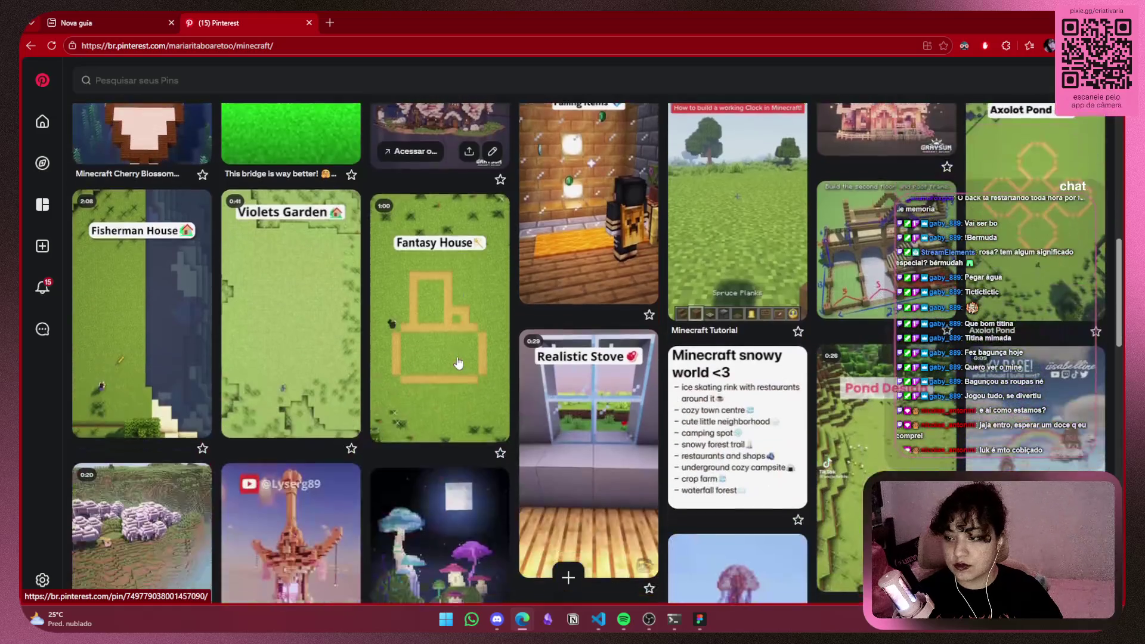
{"action": "scroll", "coordinate": [283, 361], "scroll_direction": "down", "scroll_amount": 5}
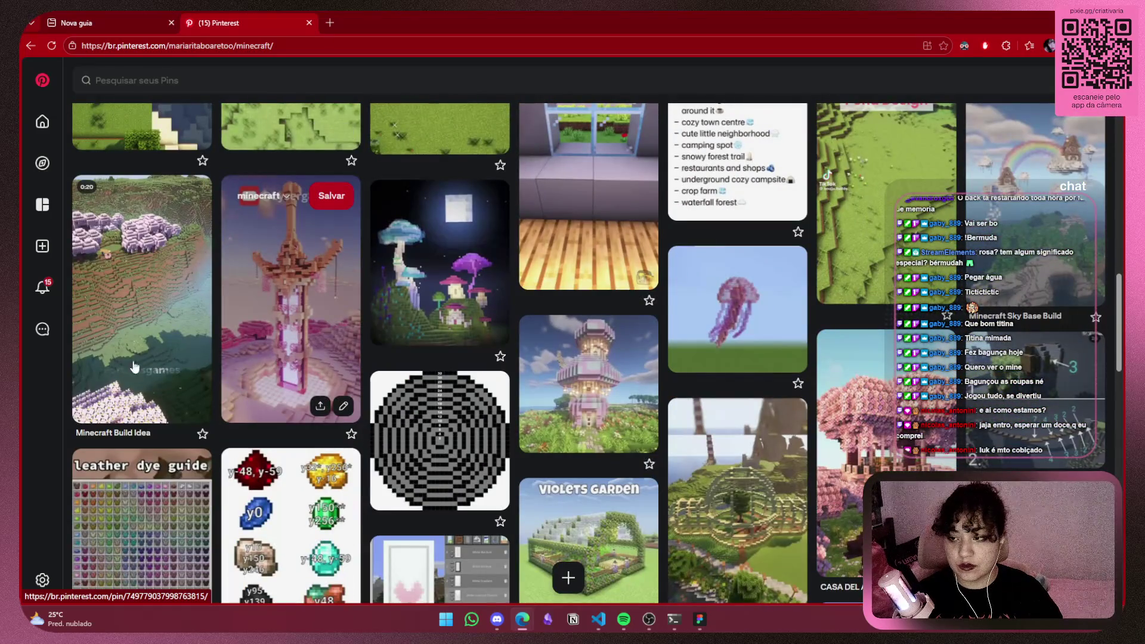
{"action": "scroll", "coordinate": [112, 363], "scroll_direction": "down", "scroll_amount": 4}
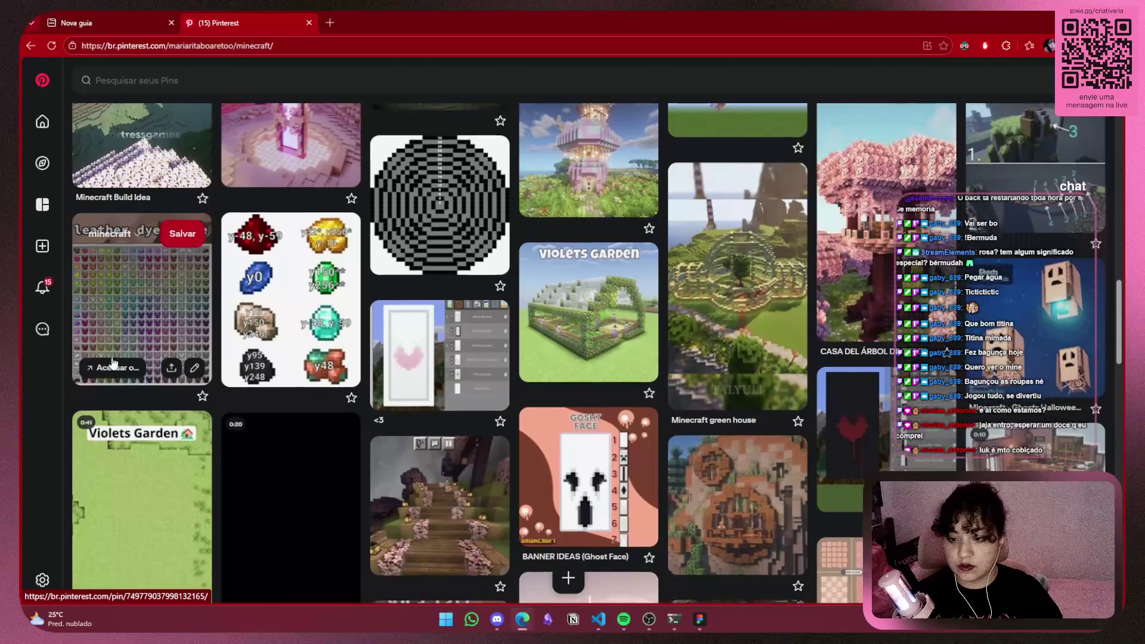
{"action": "scroll", "coordinate": [112, 363], "scroll_direction": "down", "scroll_amount": 4}
{"action": "scroll", "coordinate": [114, 363], "scroll_direction": "down", "scroll_amount": 3}
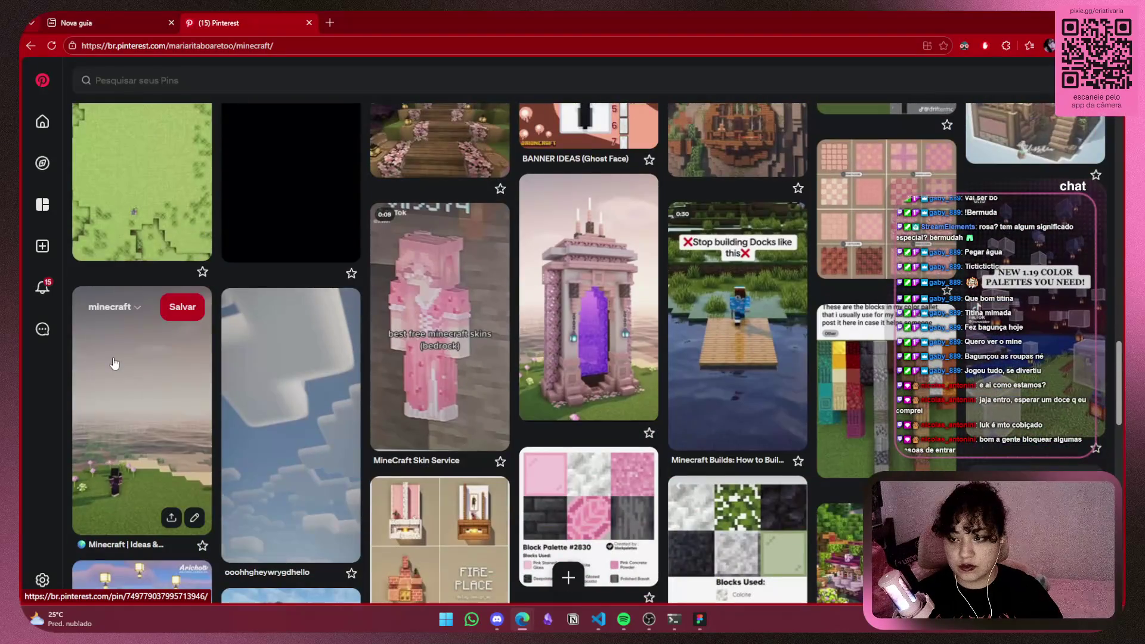
{"action": "scroll", "coordinate": [115, 363], "scroll_direction": "down", "scroll_amount": 8}
{"action": "scroll", "coordinate": [114, 362], "scroll_direction": "down", "scroll_amount": 2}
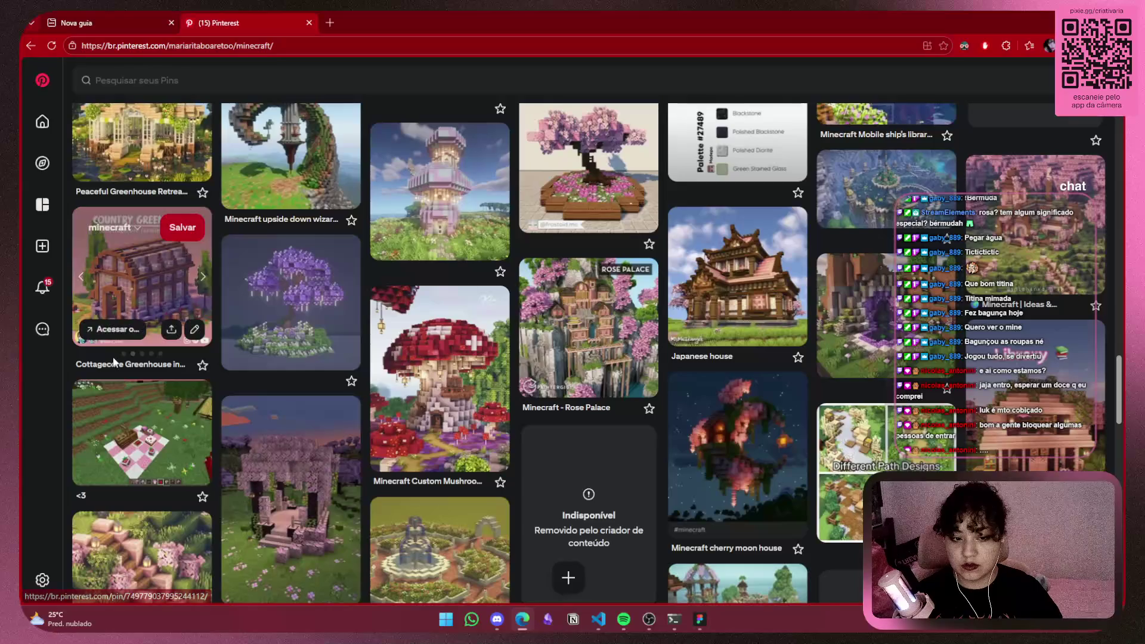
{"action": "scroll", "coordinate": [115, 361], "scroll_direction": "down", "scroll_amount": 3}
{"action": "scroll", "coordinate": [112, 357], "scroll_direction": "down", "scroll_amount": 5}
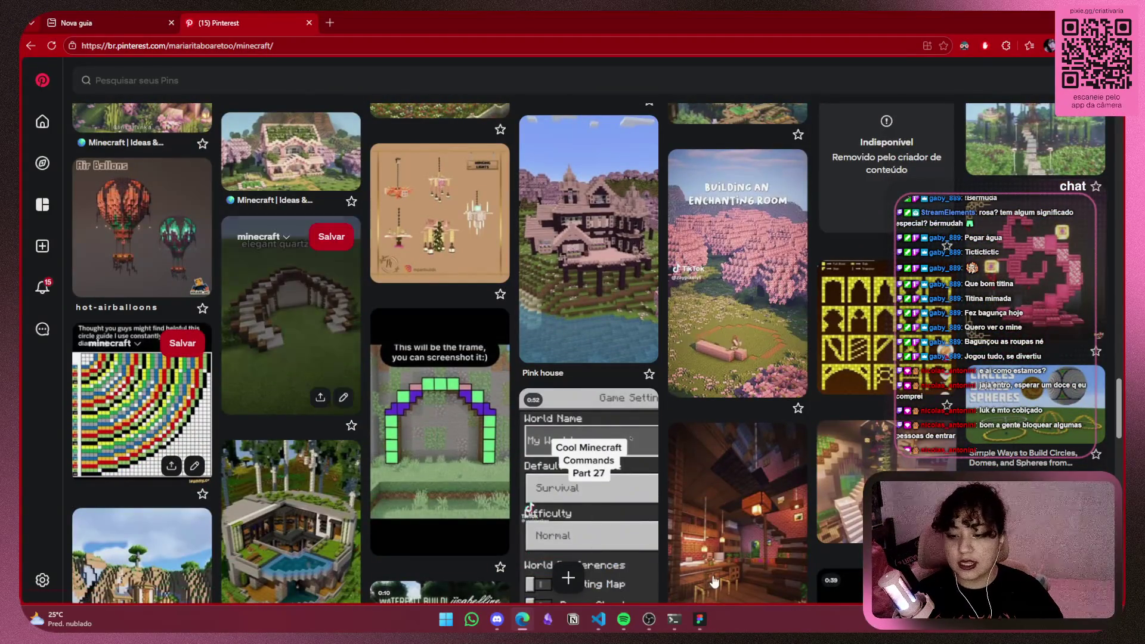
Back in Discord, open the Construindo channel settings at its Permissions page
{"action": "left_click", "coordinate": [598, 619]}
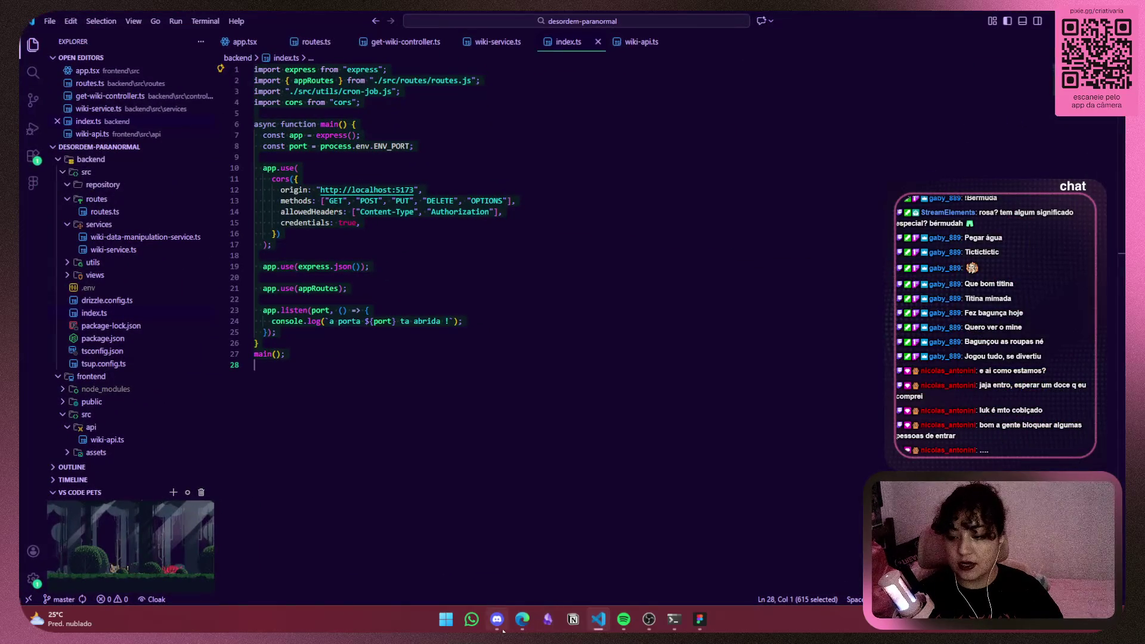
{"action": "left_click", "coordinate": [497, 619]}
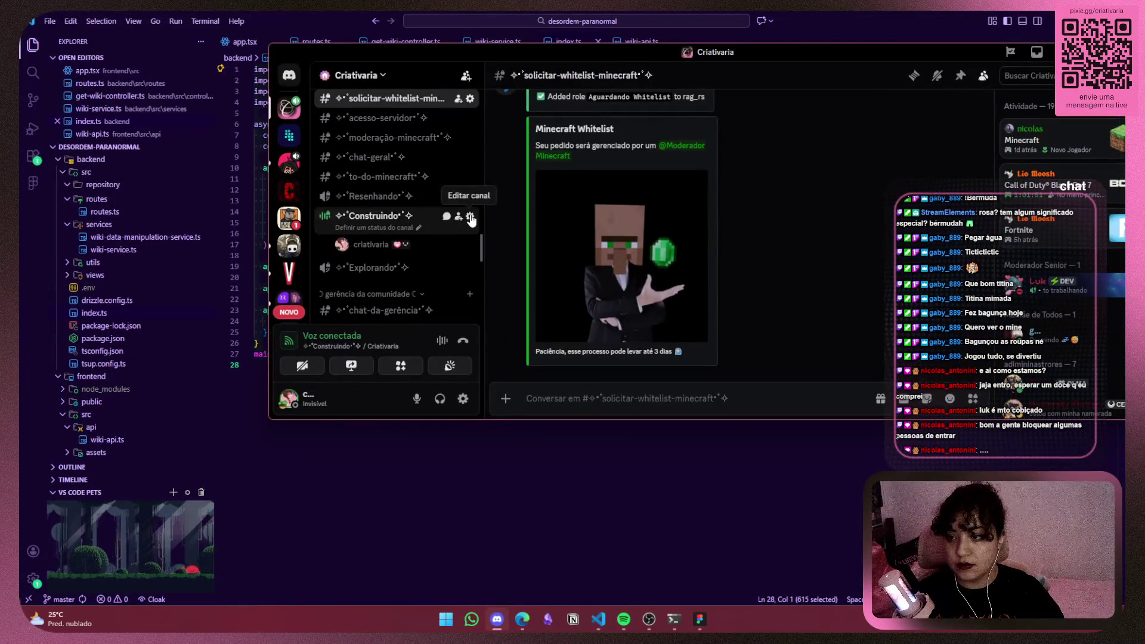
{"action": "left_click", "coordinate": [470, 215]}
{"action": "left_click", "coordinate": [492, 120]}
{"action": "scroll", "coordinate": [671, 239], "scroll_direction": "down", "scroll_amount": 5}
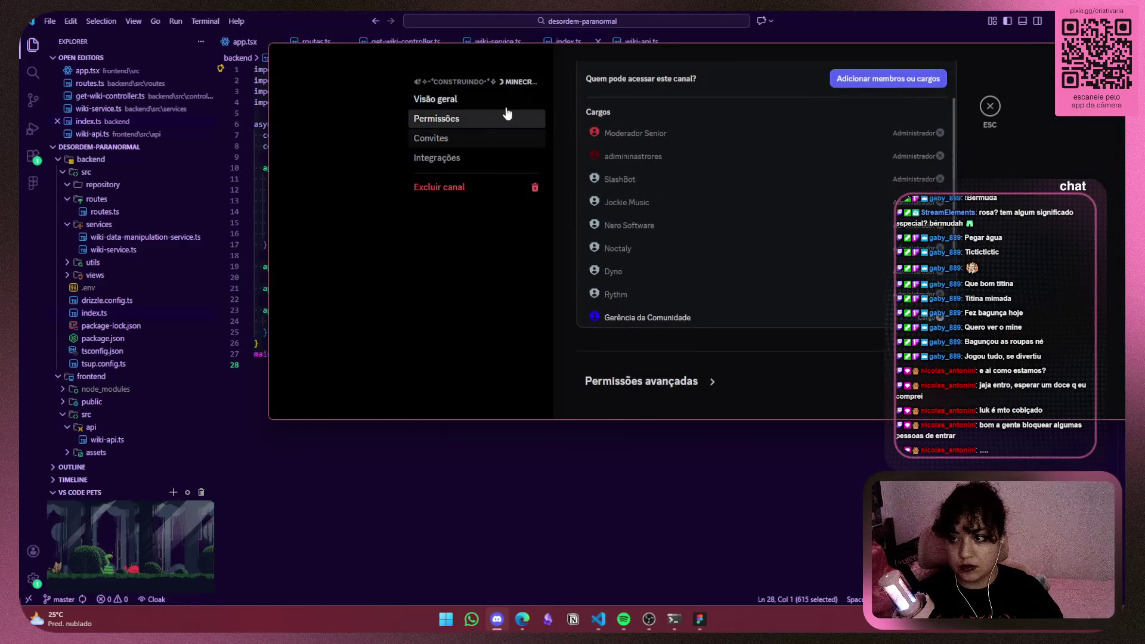
{"action": "scroll", "coordinate": [805, 191], "scroll_direction": "up", "scroll_amount": 5}
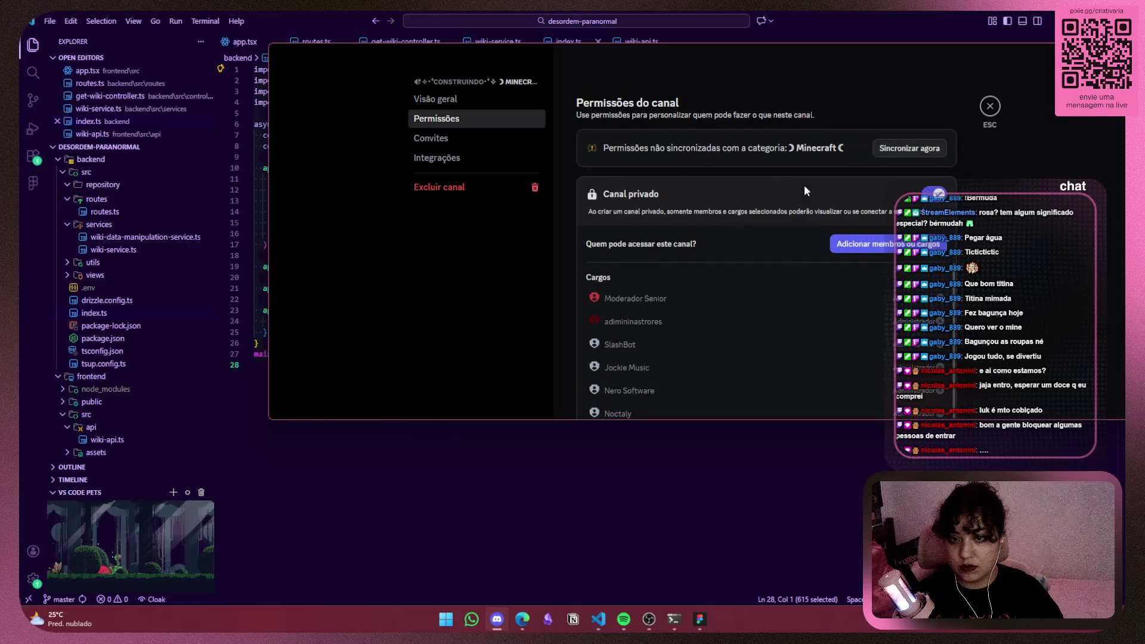
{"action": "scroll", "coordinate": [771, 264], "scroll_direction": "down", "scroll_amount": 5}
{"action": "scroll", "coordinate": [695, 263], "scroll_direction": "down", "scroll_amount": 1}
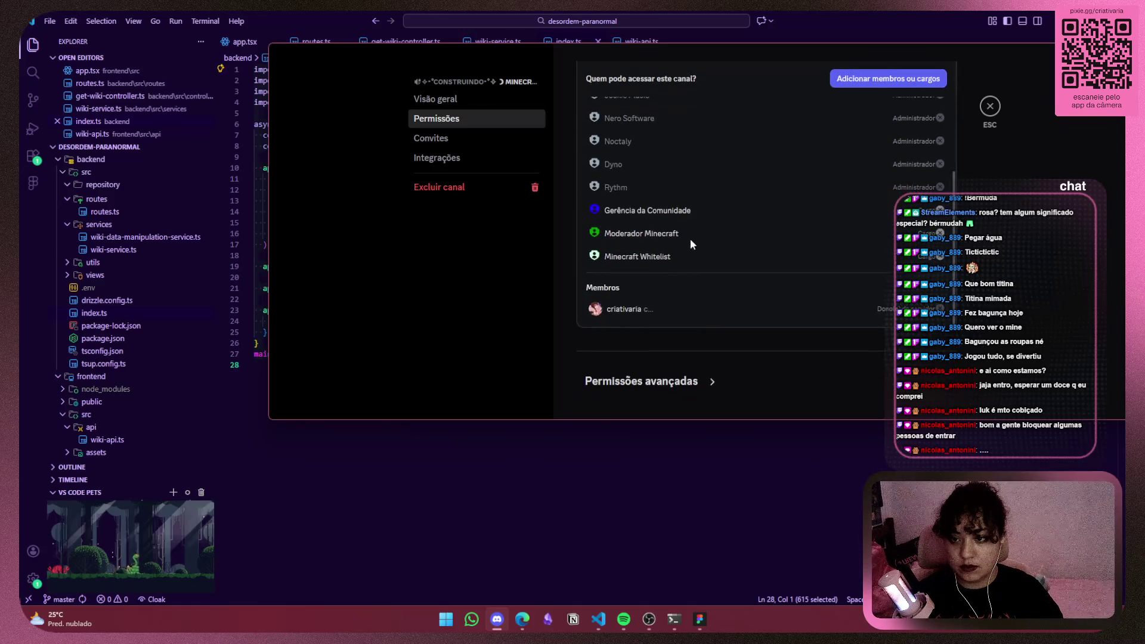
{"action": "scroll", "coordinate": [674, 263], "scroll_direction": "up", "scroll_amount": 4}
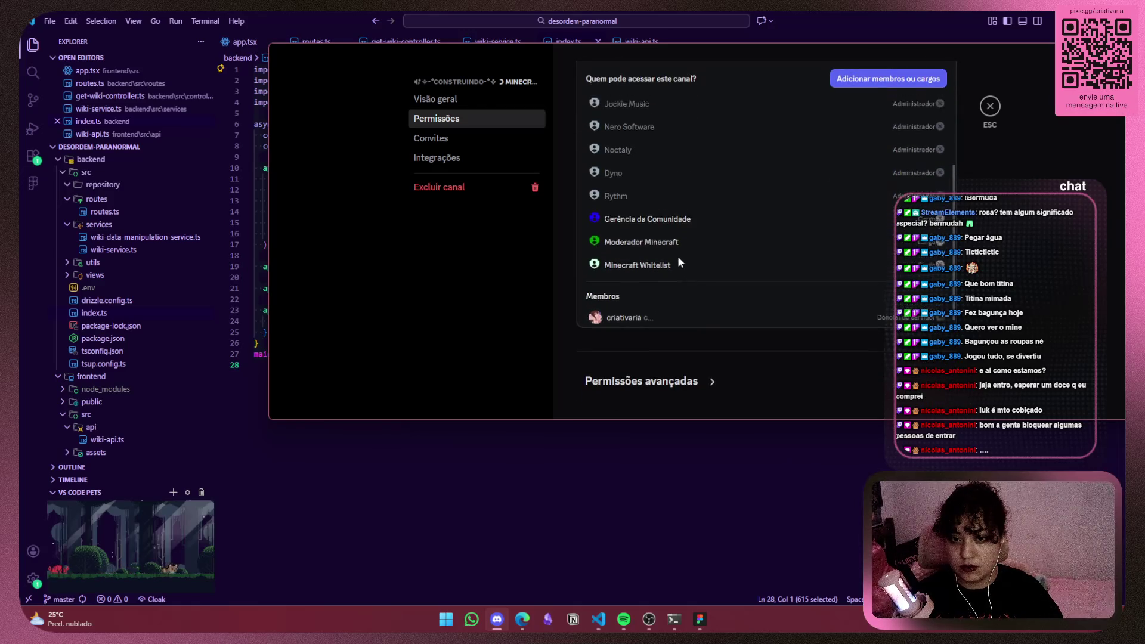
{"action": "scroll", "coordinate": [653, 203], "scroll_direction": "down", "scroll_amount": 4}
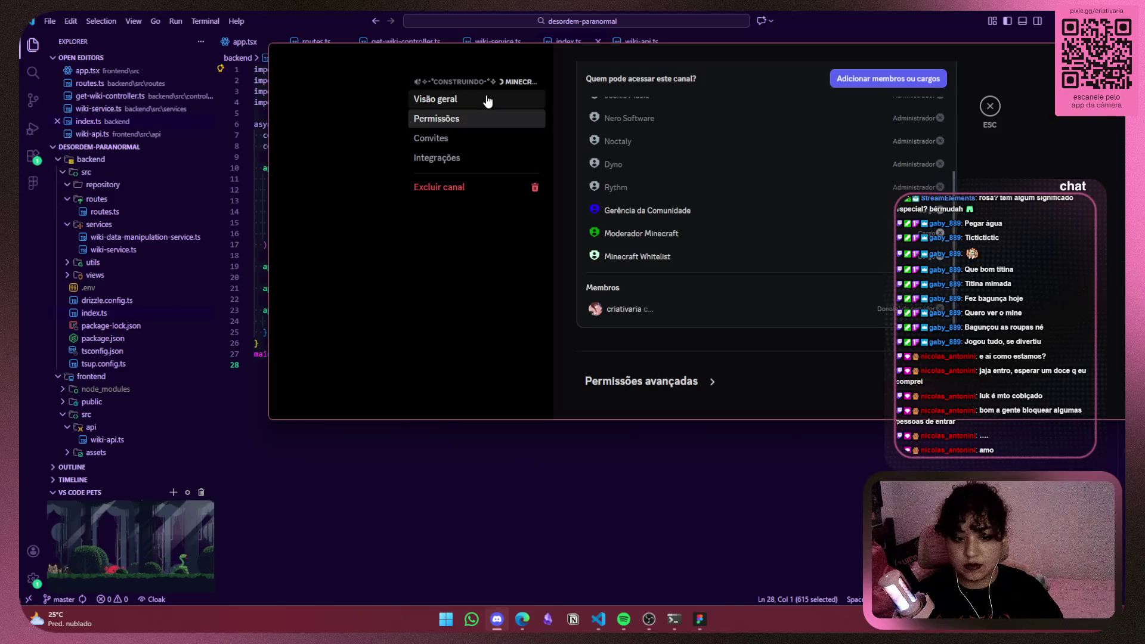
{"action": "scroll", "coordinate": [700, 234], "scroll_direction": "up", "scroll_amount": 3}
{"action": "scroll", "coordinate": [697, 214], "scroll_direction": "down", "scroll_amount": 3}
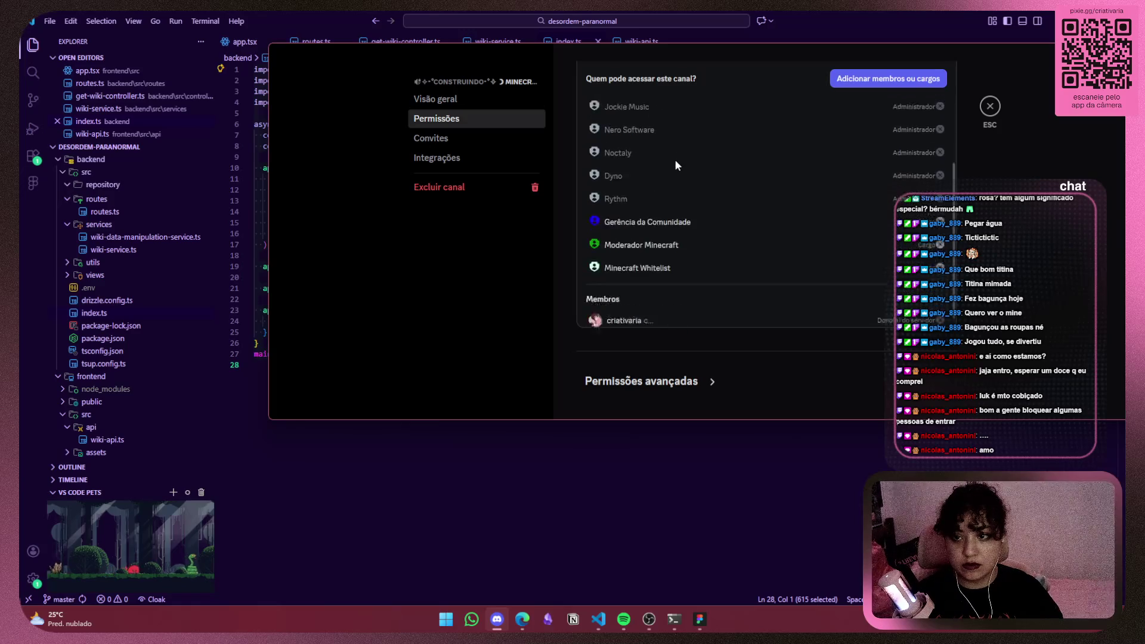
{"action": "left_click", "coordinate": [507, 100]}
{"action": "scroll", "coordinate": [635, 225], "scroll_direction": "down", "scroll_amount": 5}
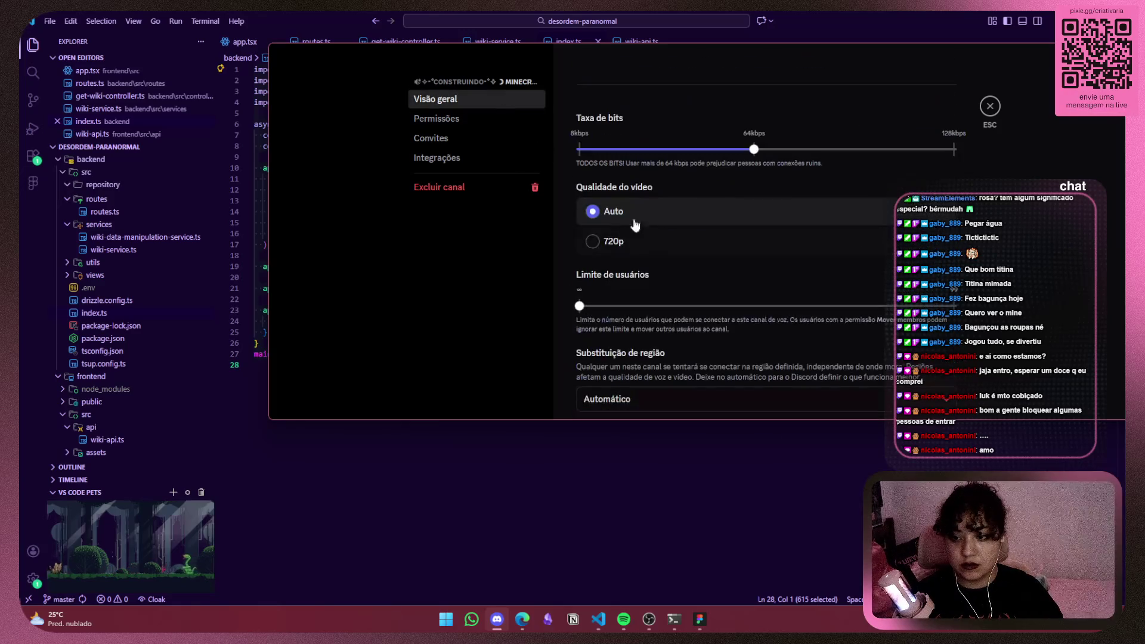
{"action": "left_click", "coordinate": [504, 139]}
{"action": "left_click", "coordinate": [501, 123]}
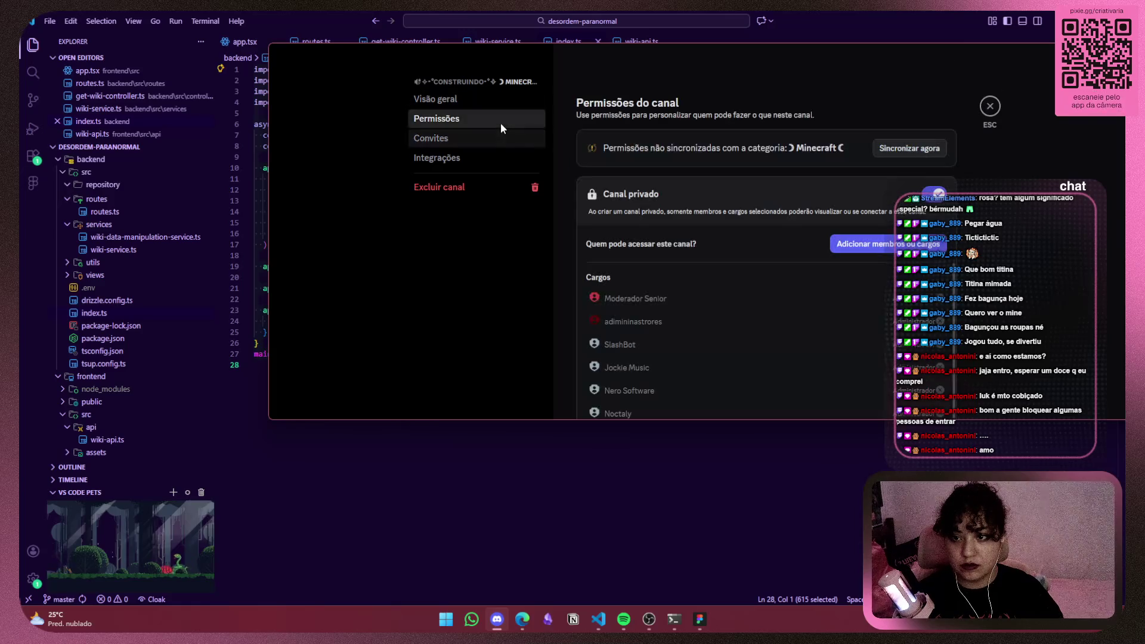
{"action": "scroll", "coordinate": [689, 292], "scroll_direction": "down", "scroll_amount": 3}
{"action": "scroll", "coordinate": [1009, 299], "scroll_direction": "down", "scroll_amount": 5}
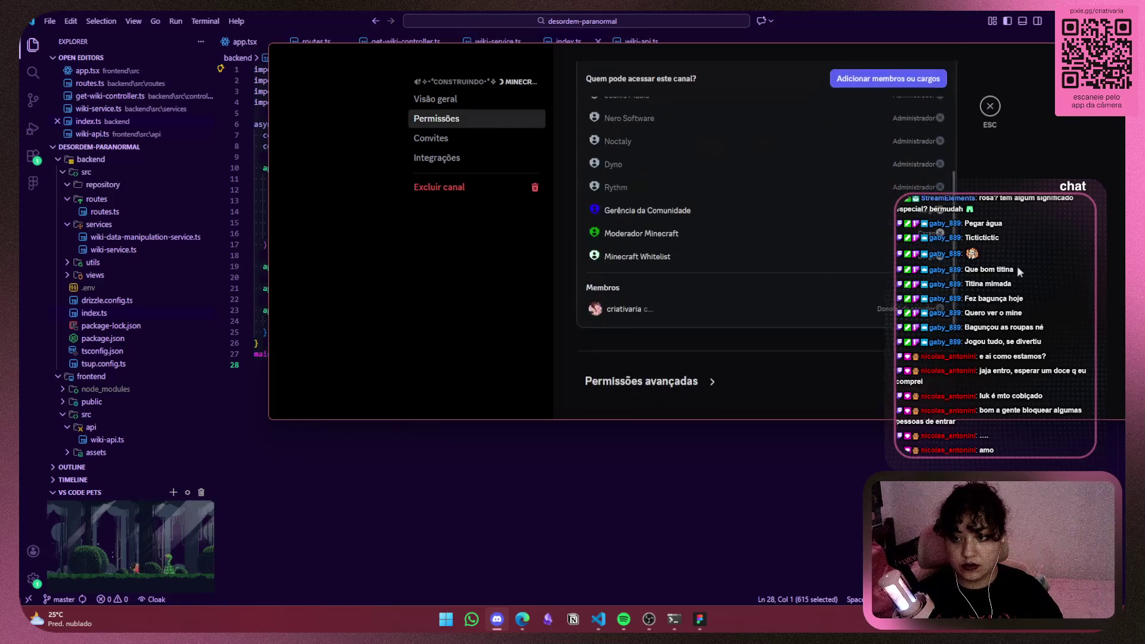
{"action": "left_click", "coordinate": [990, 106]}
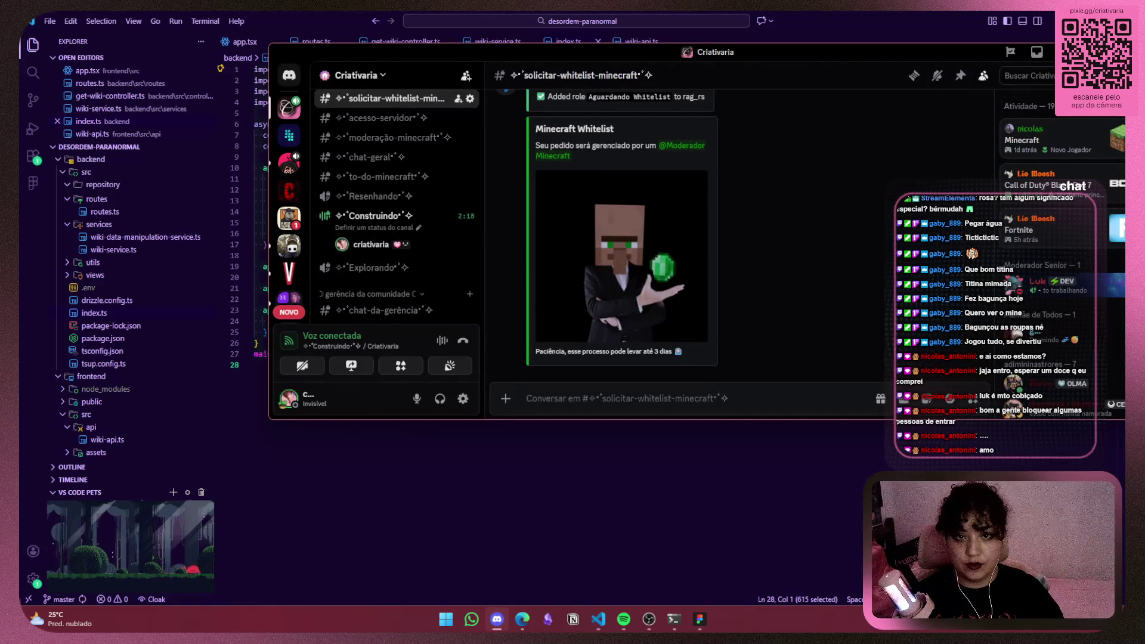
Set Discord aside and open a new Edge tab beside the Pinterest minecraft board
{"action": "left_click", "coordinate": [497, 619]}
{"action": "left_click", "coordinate": [523, 619]}
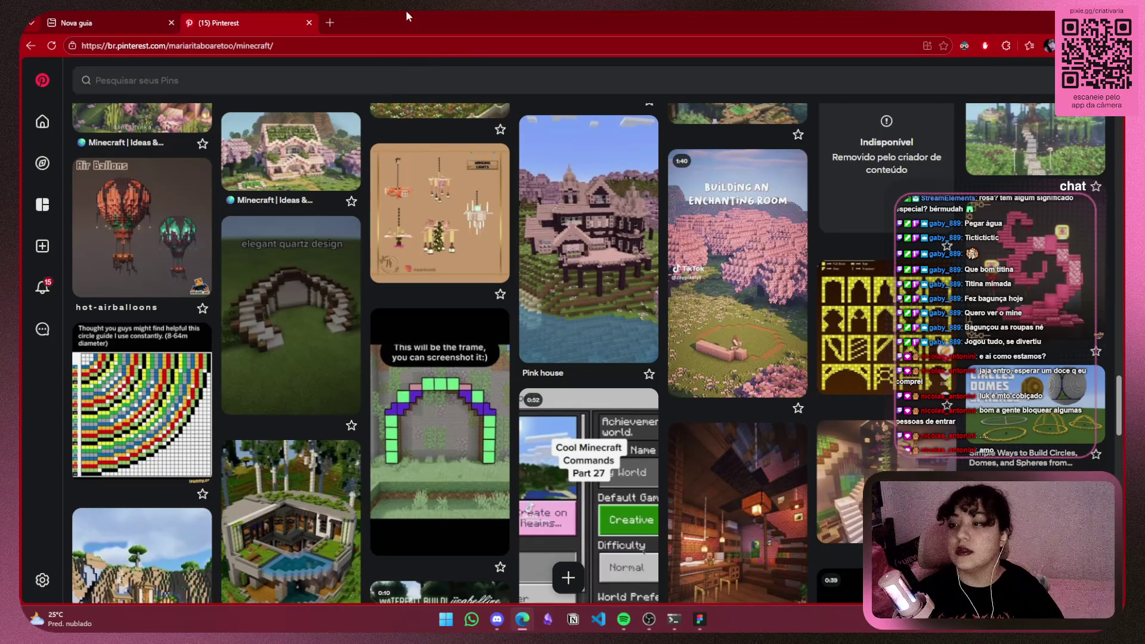
{"action": "left_click", "coordinate": [328, 22]}
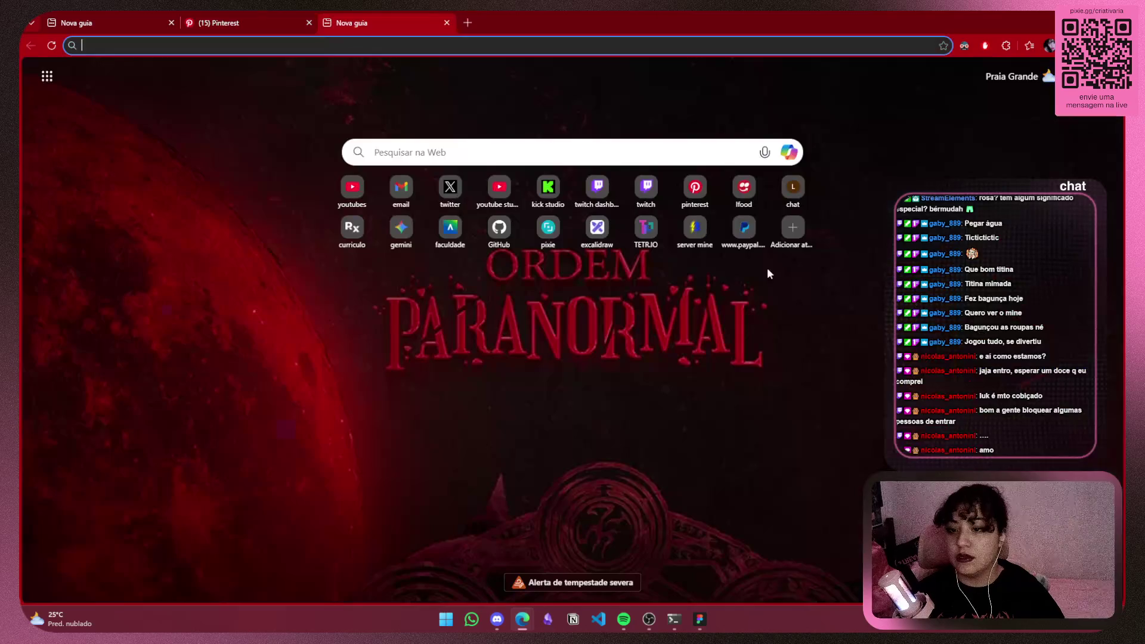
Open the 'server mine' hosting panel's mods files, then minimise the Modrinth app showing the modpac do servidor list
{"action": "left_click", "coordinate": [709, 244]}
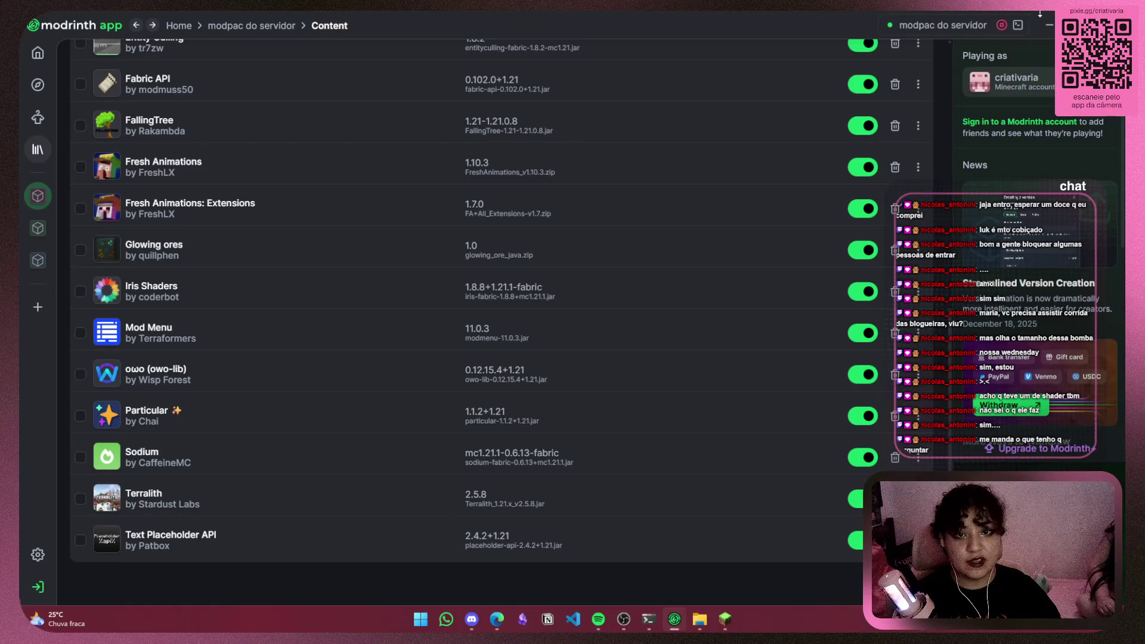
{"action": "left_click", "coordinate": [1049, 25]}
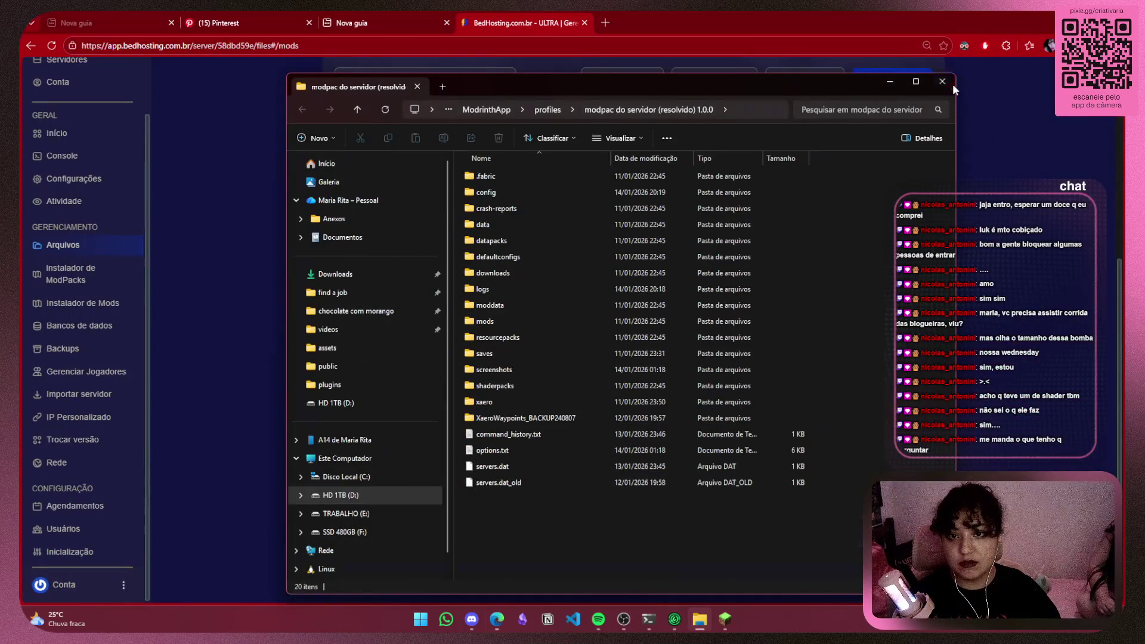
Close the modpack folder and bring up Minecraft 1.21 with Fabric and 85 mods at its title screen
{"action": "left_click", "coordinate": [943, 81]}
{"action": "left_click", "coordinate": [713, 618]}
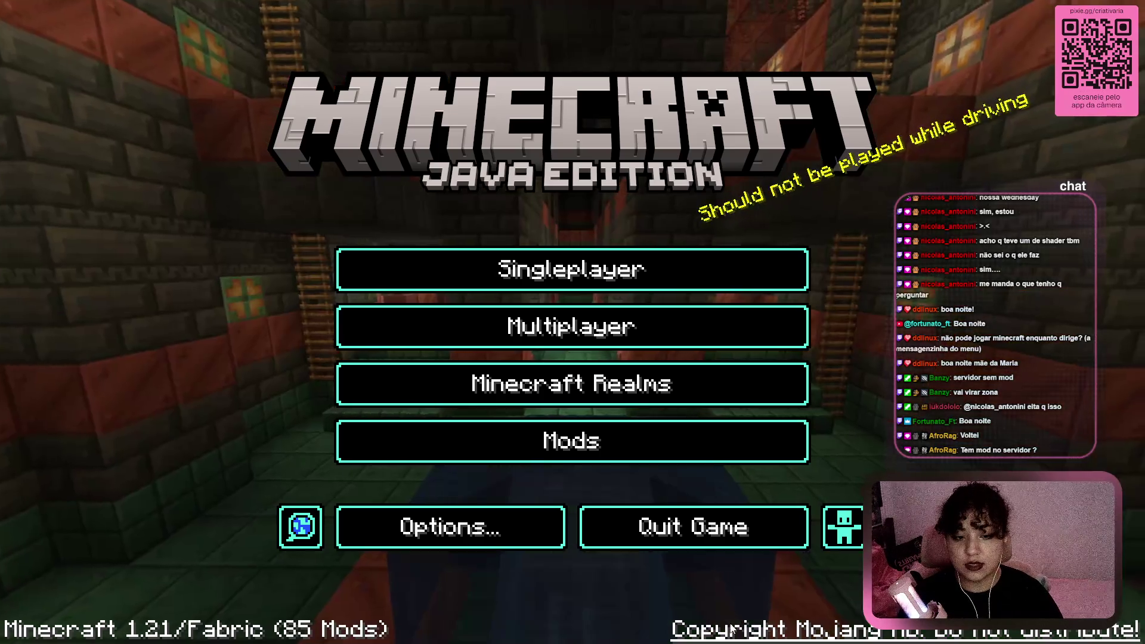
Start a new singleplayer world in Creative mode, then back out of the experimental features warning
{"action": "left_click", "coordinate": [686, 277]}
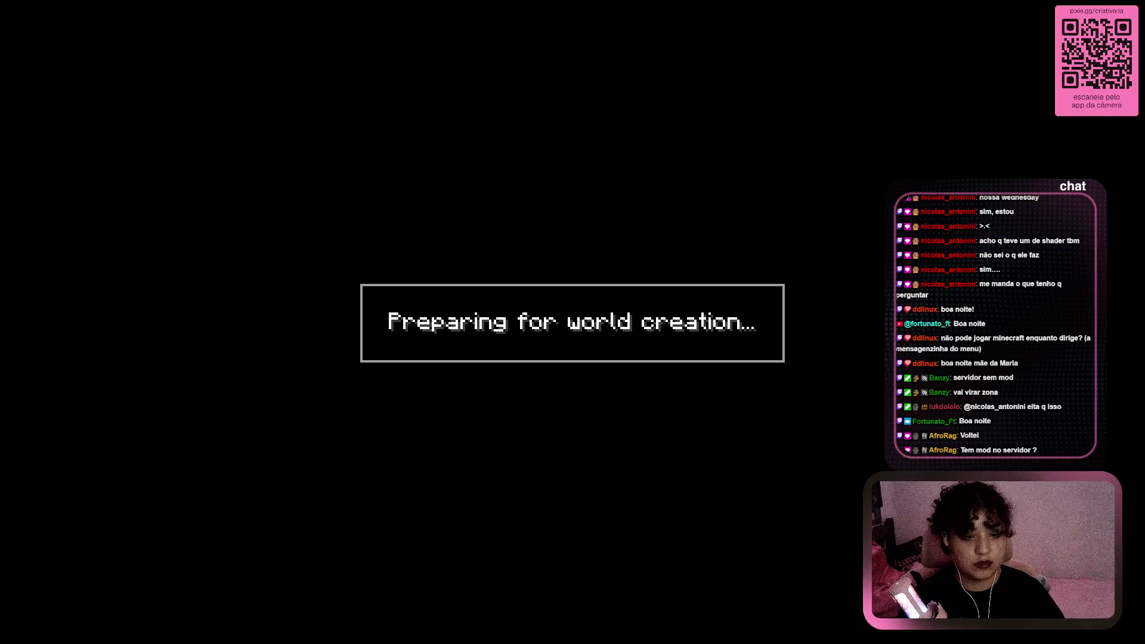
{"action": "left_click", "coordinate": [704, 218]}
{"action": "left_click", "coordinate": [704, 218]}
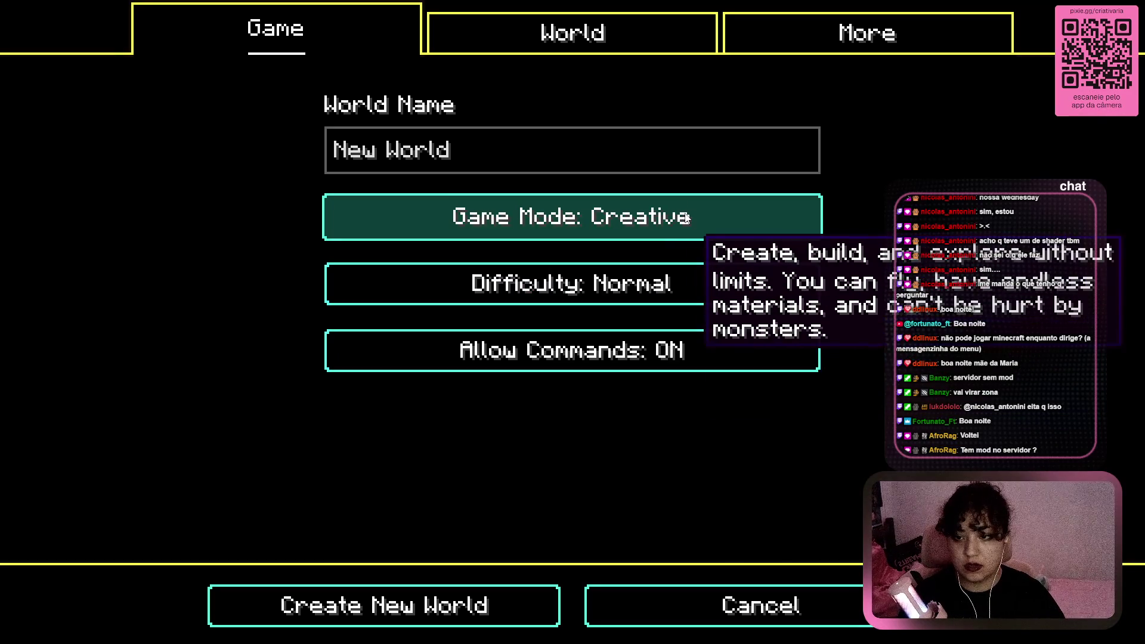
{"action": "left_click", "coordinate": [417, 606]}
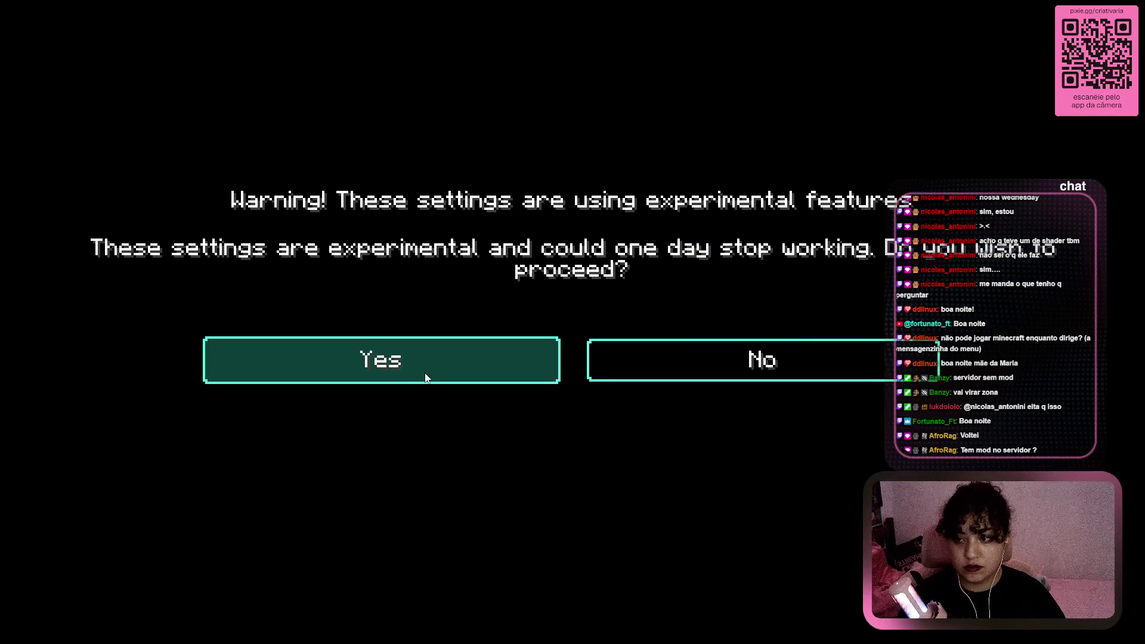
{"action": "left_click", "coordinate": [760, 365]}
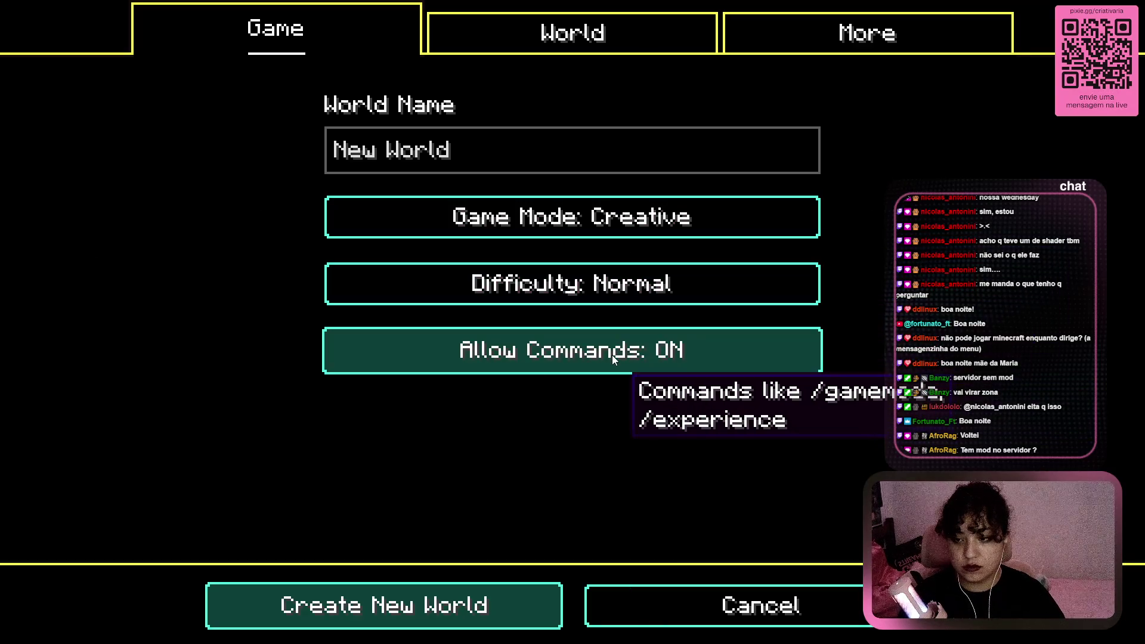
Review the World and More options, create the world, accept the experimental warning, and resume play
{"action": "left_click", "coordinate": [554, 46]}
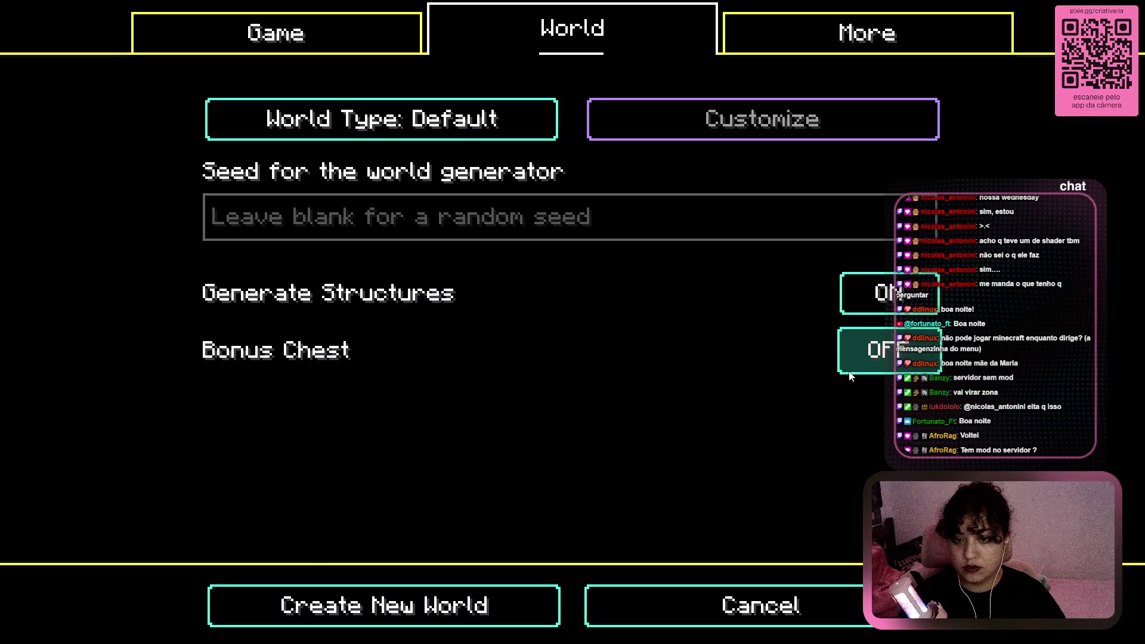
{"action": "left_click", "coordinate": [862, 33]}
{"action": "left_click", "coordinate": [332, 34]}
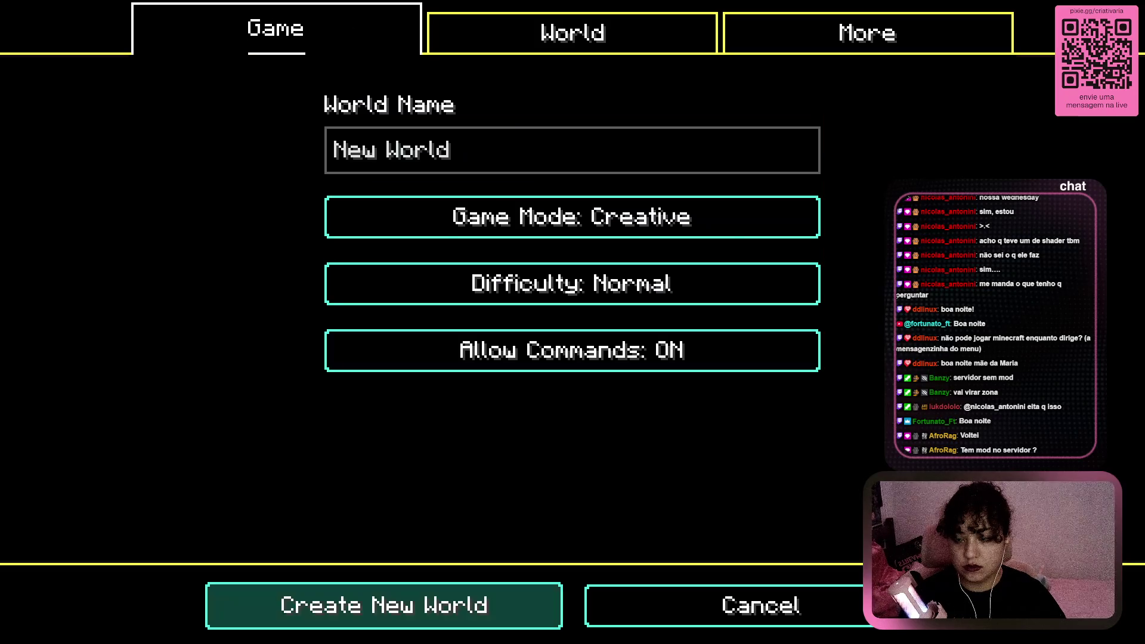
{"action": "left_click", "coordinate": [416, 600]}
{"action": "left_click", "coordinate": [448, 384]}
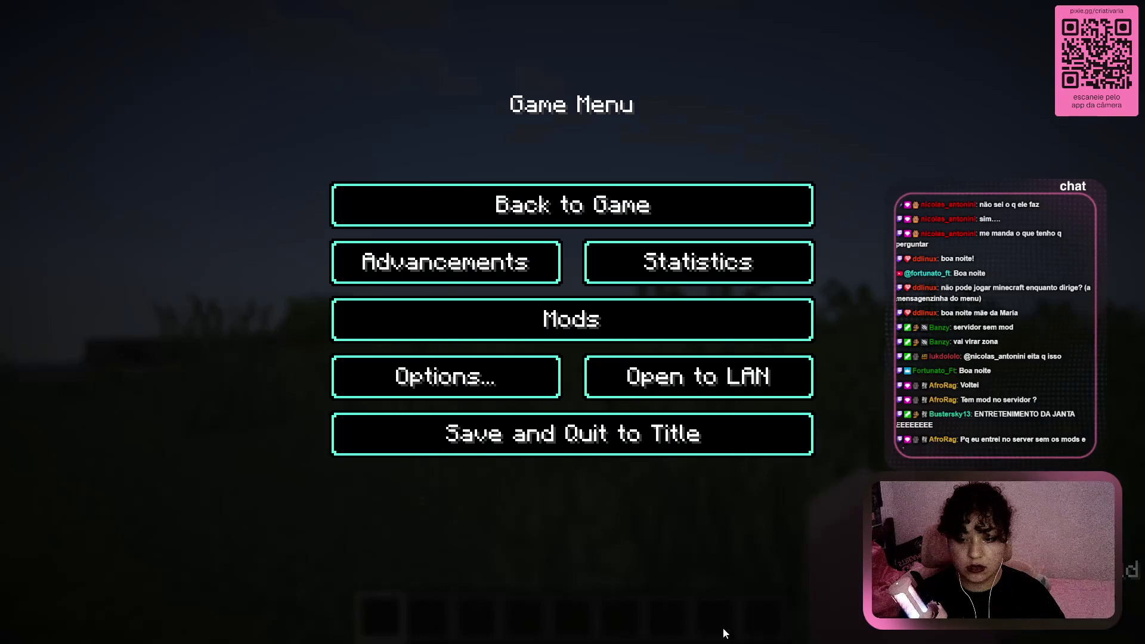
{"action": "left_click", "coordinate": [654, 225]}
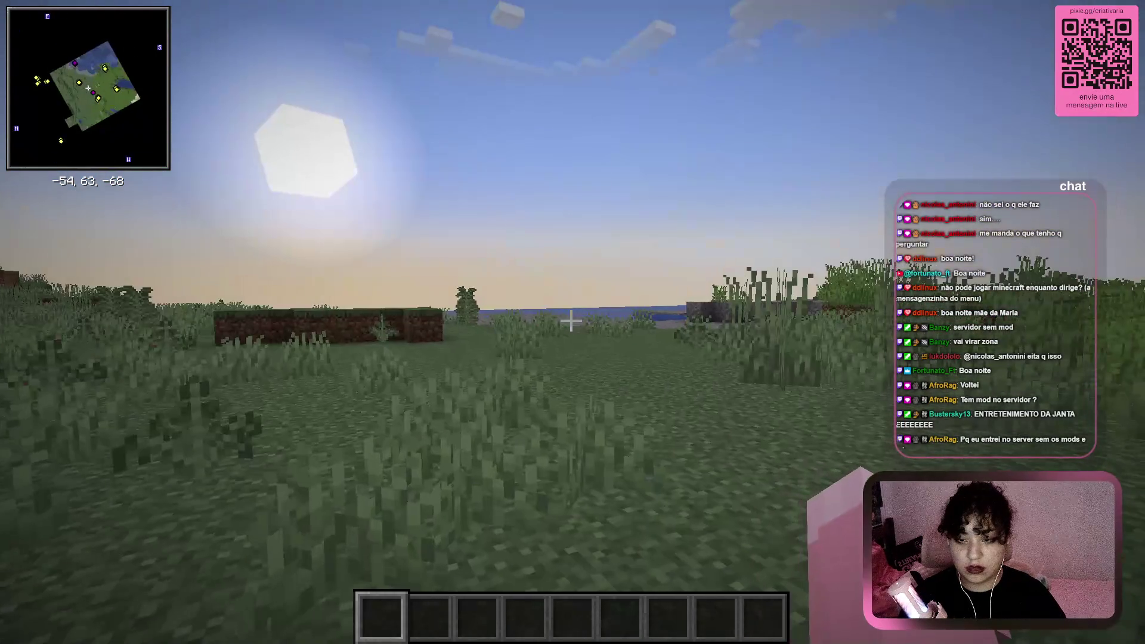
Open the creative inventory and browse Natural, Colored, Spawn Eggs, Ingredients, Food, Combat and Tools categories
{"action": "key", "text": "e"}
{"action": "left_click", "coordinate": [484, 126]}
{"action": "left_click", "coordinate": [459, 130]}
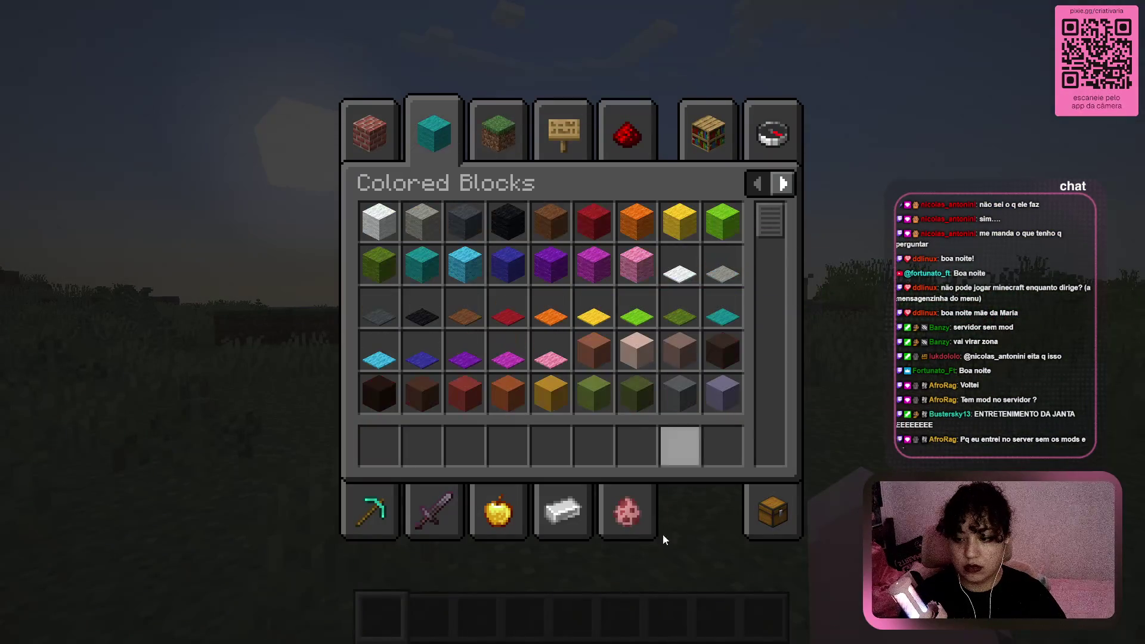
{"action": "left_click", "coordinate": [634, 525]}
{"action": "left_click", "coordinate": [586, 515]}
{"action": "left_click", "coordinate": [499, 518]}
{"action": "left_click", "coordinate": [461, 520]}
{"action": "left_click", "coordinate": [385, 517]}
{"action": "scroll", "coordinate": [632, 269], "scroll_direction": "down", "scroll_amount": 5}
{"action": "scroll", "coordinate": [631, 268], "scroll_direction": "down", "scroll_amount": 2}
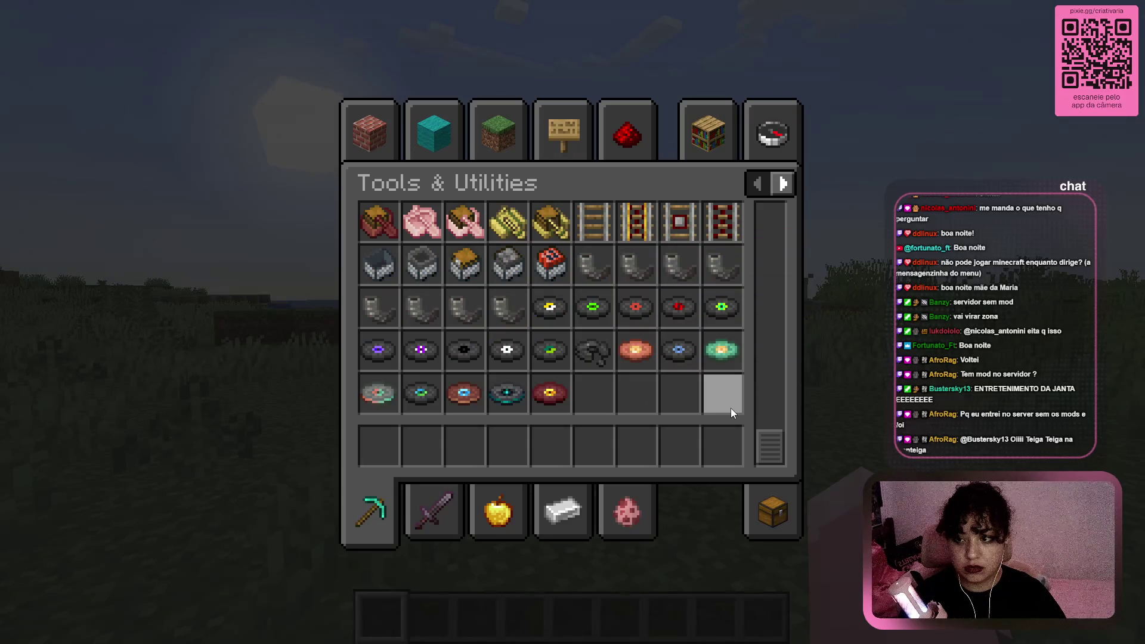
{"action": "scroll", "coordinate": [732, 408], "scroll_direction": "up", "scroll_amount": 6}
{"action": "scroll", "coordinate": [732, 408], "scroll_direction": "up", "scroll_amount": 2}
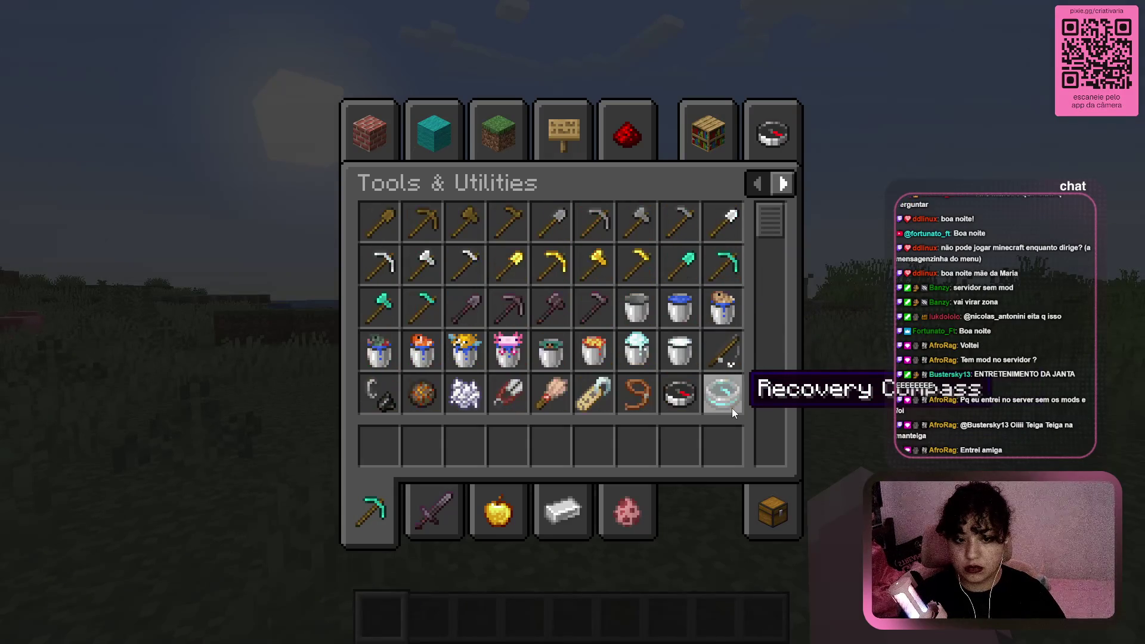
Go back through Combat, Food & Drinks, Ingredients and Spawn Eggs, then scroll the Functional Blocks items
{"action": "left_click", "coordinate": [442, 524]}
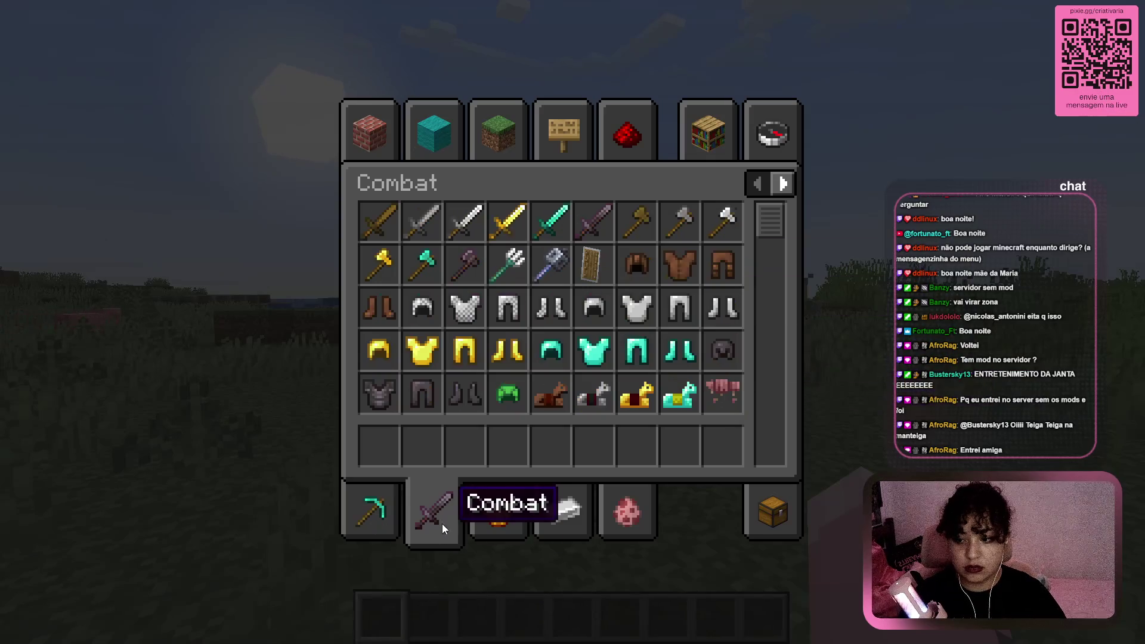
{"action": "left_click", "coordinate": [517, 524]}
{"action": "left_click", "coordinate": [563, 524]}
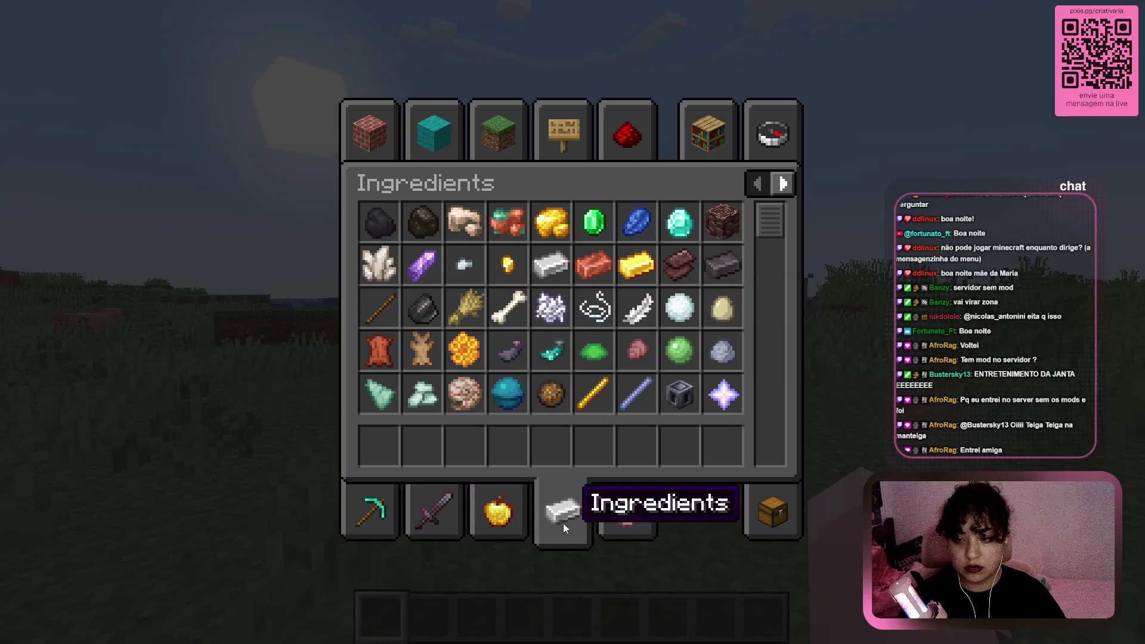
{"action": "left_click", "coordinate": [625, 513]}
{"action": "scroll", "coordinate": [720, 310], "scroll_direction": "down", "scroll_amount": 3}
{"action": "scroll", "coordinate": [721, 316], "scroll_direction": "down", "scroll_amount": 1}
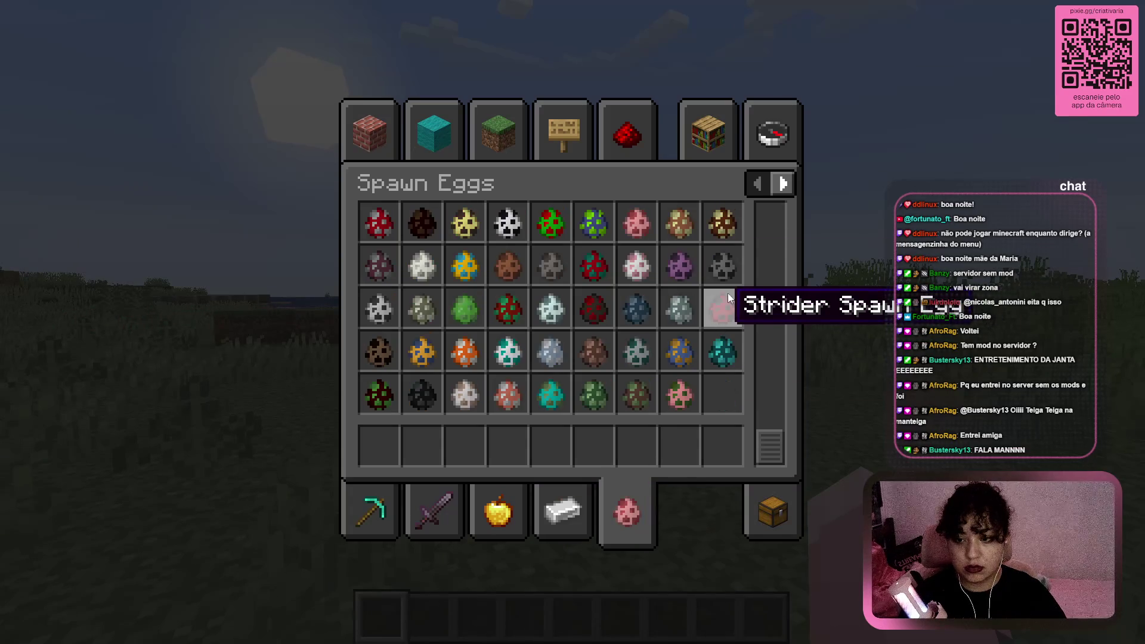
{"action": "left_click", "coordinate": [710, 146]}
{"action": "left_click", "coordinate": [581, 138]}
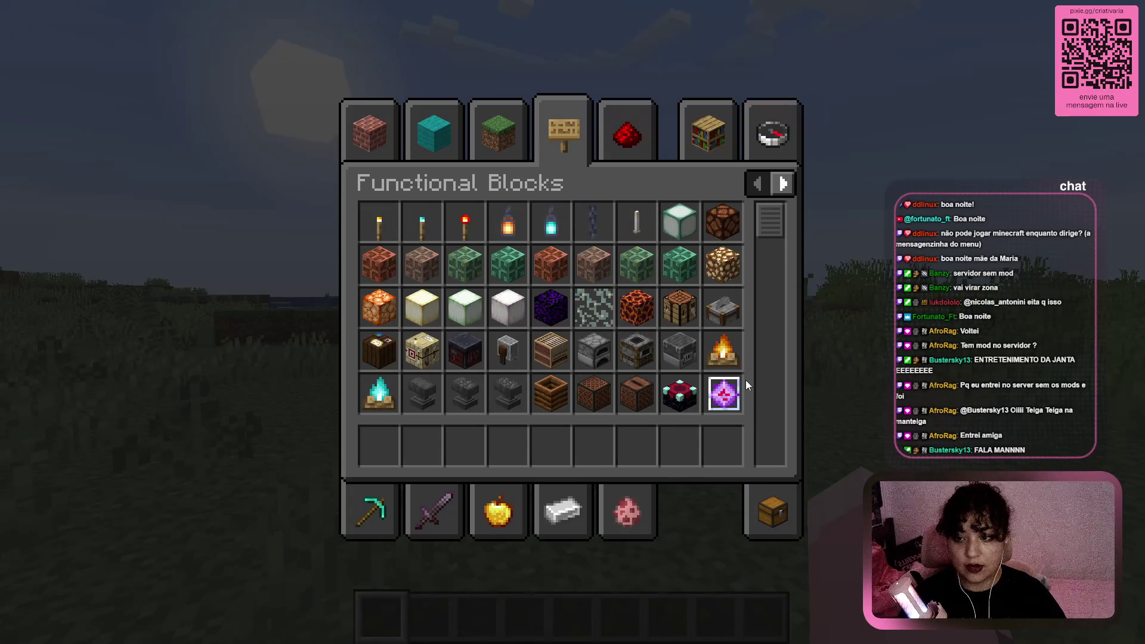
{"action": "scroll", "coordinate": [722, 325], "scroll_direction": "down", "scroll_amount": 7}
{"action": "scroll", "coordinate": [722, 325], "scroll_direction": "down", "scroll_amount": 15}
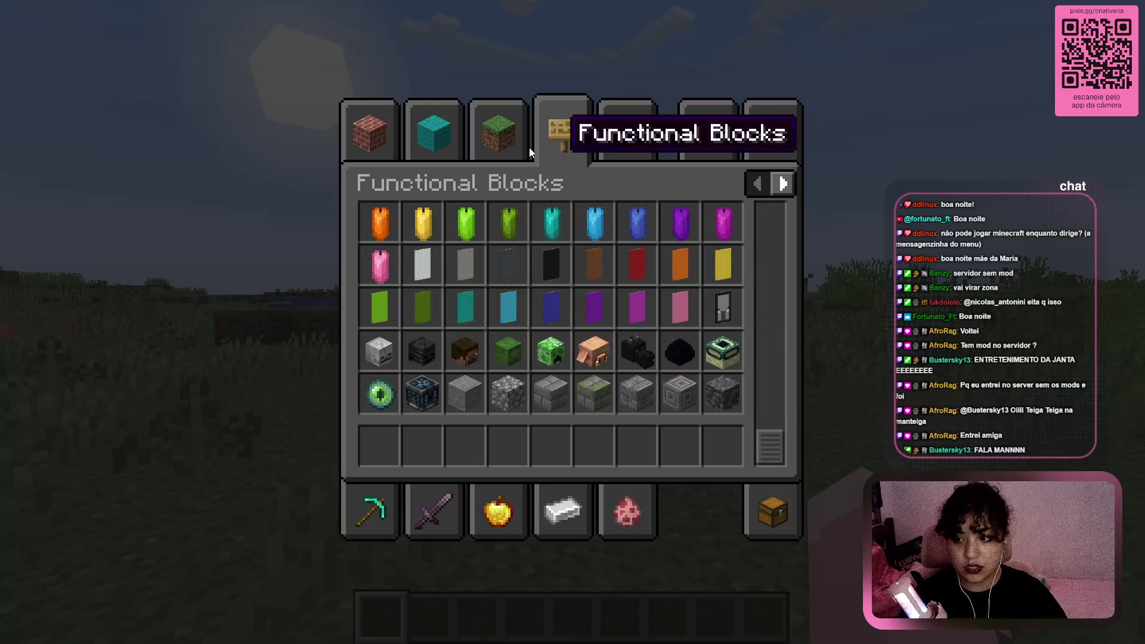
Check saved hotbars, survival inventory, search and Redstone Blocks, then scroll through Functional Blocks
{"action": "left_click", "coordinate": [725, 128]}
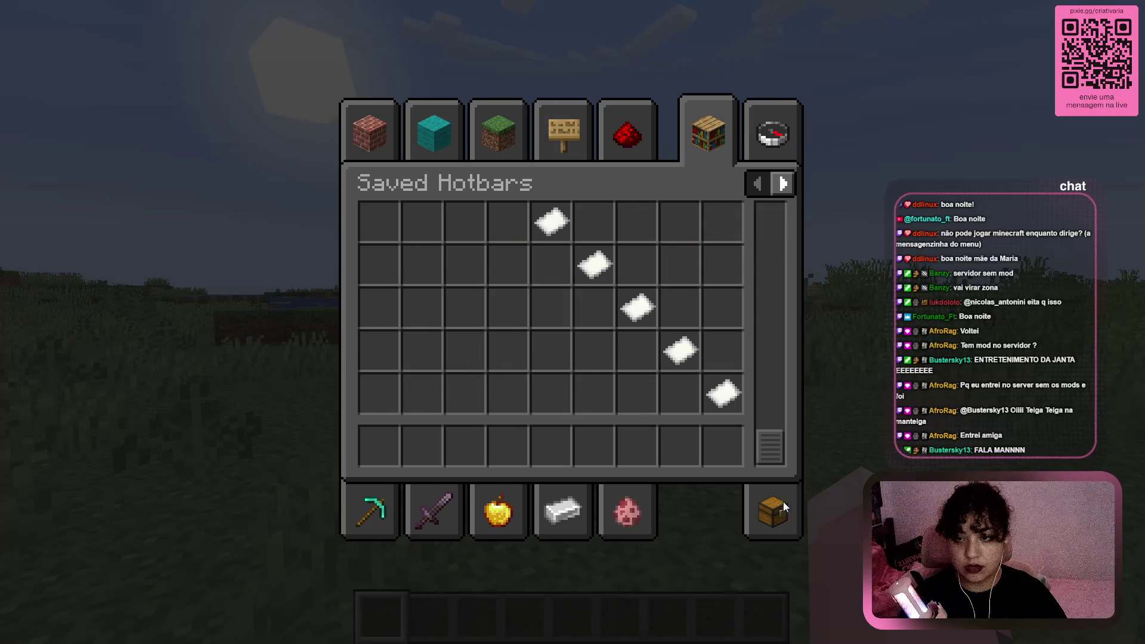
{"action": "left_click", "coordinate": [778, 511]}
{"action": "left_click", "coordinate": [782, 139]}
{"action": "left_click", "coordinate": [713, 131]}
{"action": "left_click", "coordinate": [626, 133]}
{"action": "left_click", "coordinate": [550, 120]}
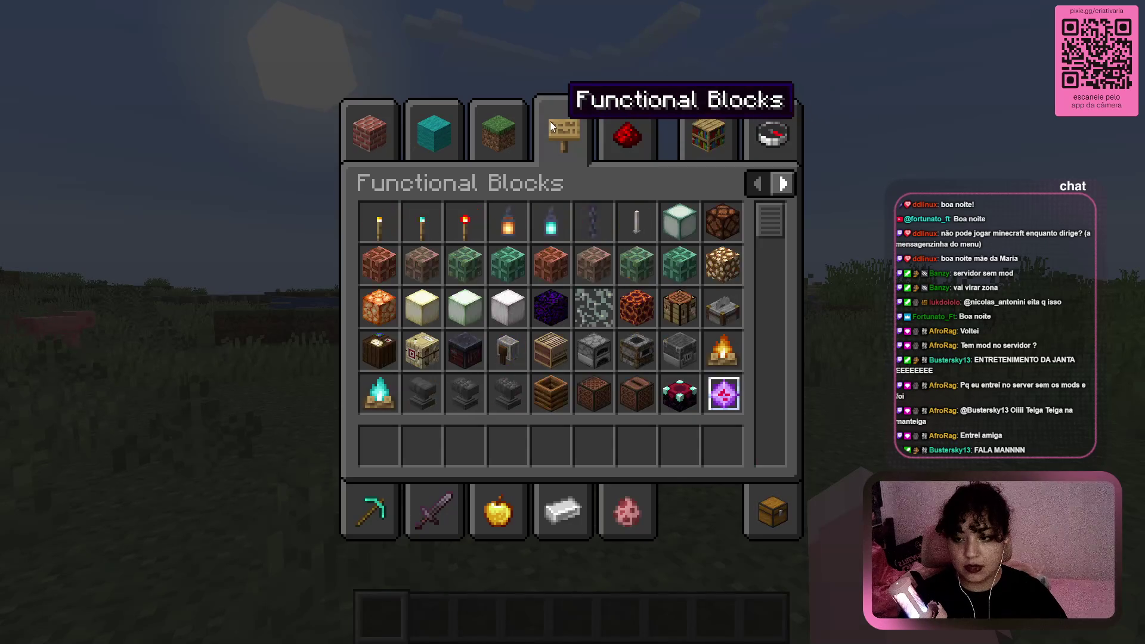
{"action": "scroll", "coordinate": [724, 305], "scroll_direction": "down", "scroll_amount": 15}
{"action": "scroll", "coordinate": [678, 356], "scroll_direction": "down", "scroll_amount": 4}
{"action": "scroll", "coordinate": [679, 356], "scroll_direction": "up", "scroll_amount": 5}
{"action": "scroll", "coordinate": [680, 356], "scroll_direction": "down", "scroll_amount": 1}
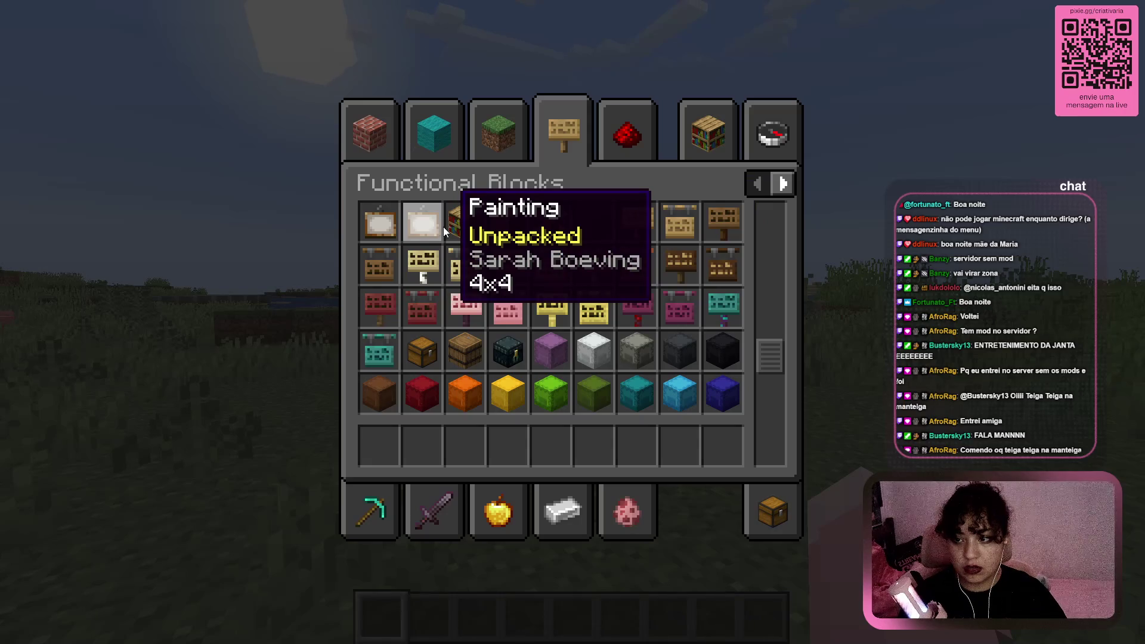
{"action": "scroll", "coordinate": [390, 247], "scroll_direction": "down", "scroll_amount": 5}
{"action": "scroll", "coordinate": [392, 254], "scroll_direction": "down", "scroll_amount": 3}
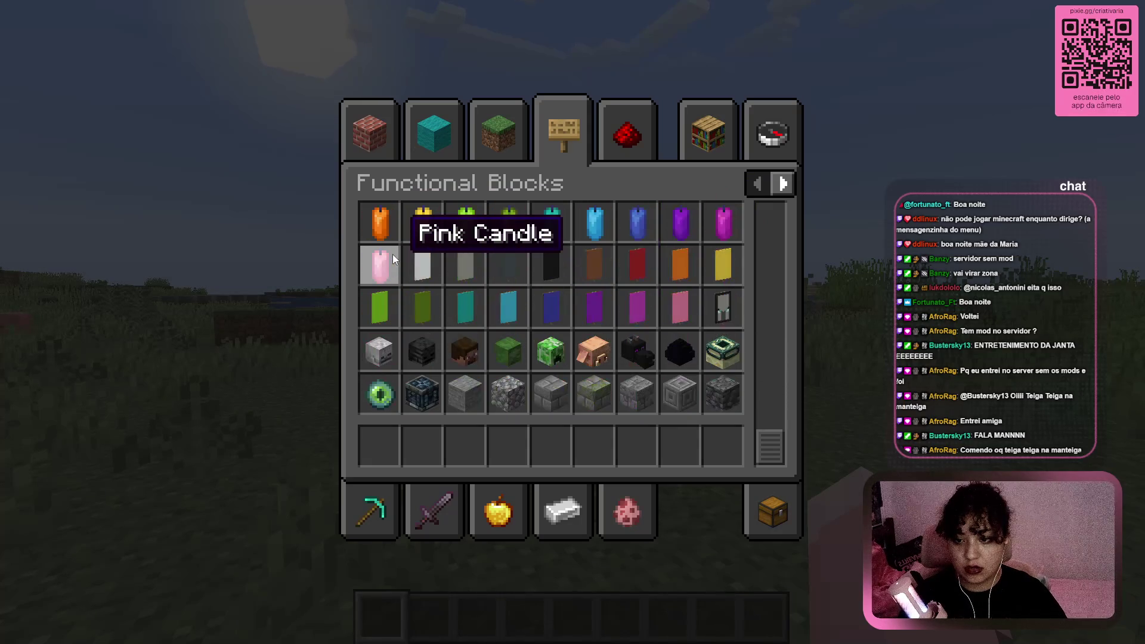
Browse Natural, Building and Colored Blocks, scrolling to the beds, candles and banners, then open item search
{"action": "left_click", "coordinate": [499, 132]}
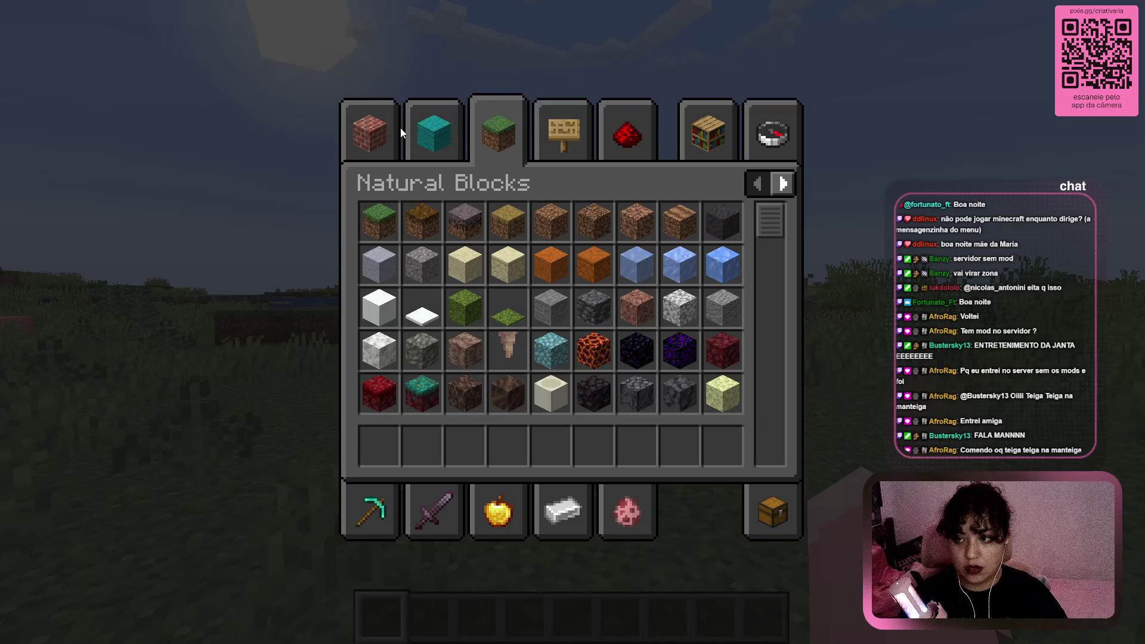
{"action": "left_click", "coordinate": [370, 133]}
{"action": "left_click", "coordinate": [434, 132]}
{"action": "scroll", "coordinate": [622, 370], "scroll_direction": "down", "scroll_amount": 6}
{"action": "scroll", "coordinate": [622, 369], "scroll_direction": "down", "scroll_amount": 4}
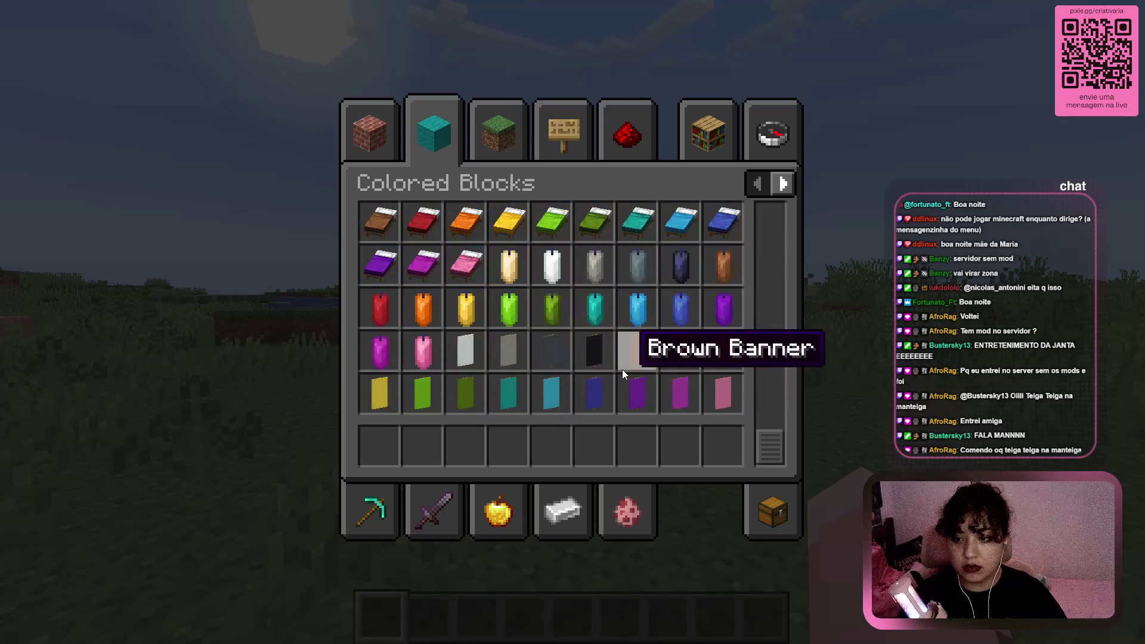
{"action": "left_click", "coordinate": [776, 132]}
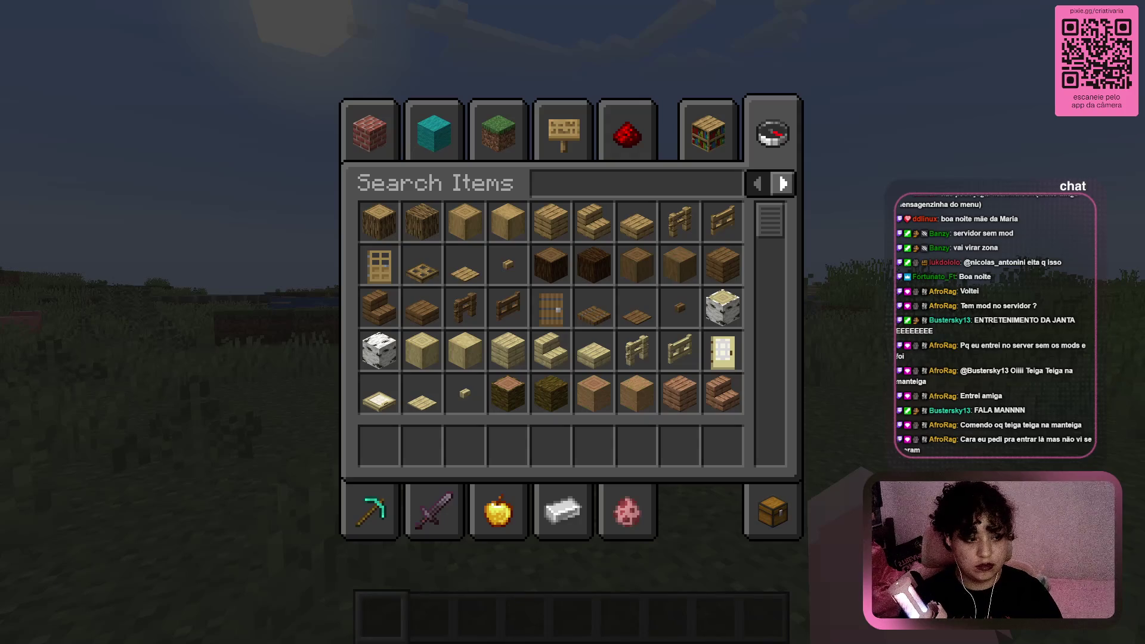
Page to the next category set and browse the Yuushya-Living Being and Lighting items
{"action": "scroll", "coordinate": [572, 320], "scroll_direction": "down", "scroll_amount": 10}
{"action": "scroll", "coordinate": [589, 298], "scroll_direction": "down", "scroll_amount": 15}
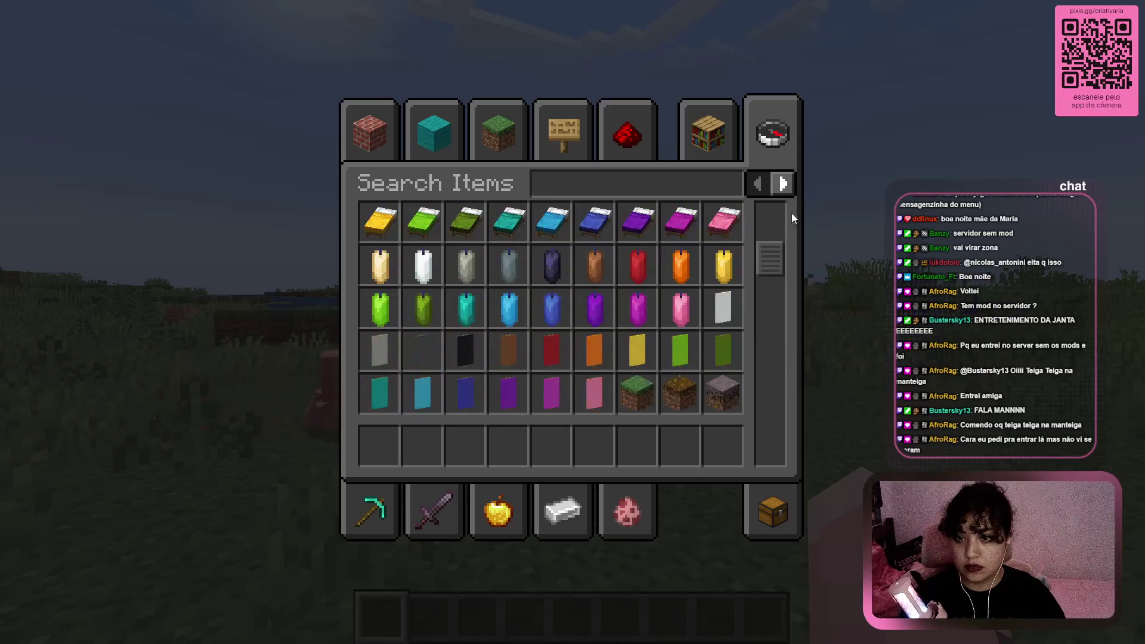
{"action": "left_click", "coordinate": [784, 185]}
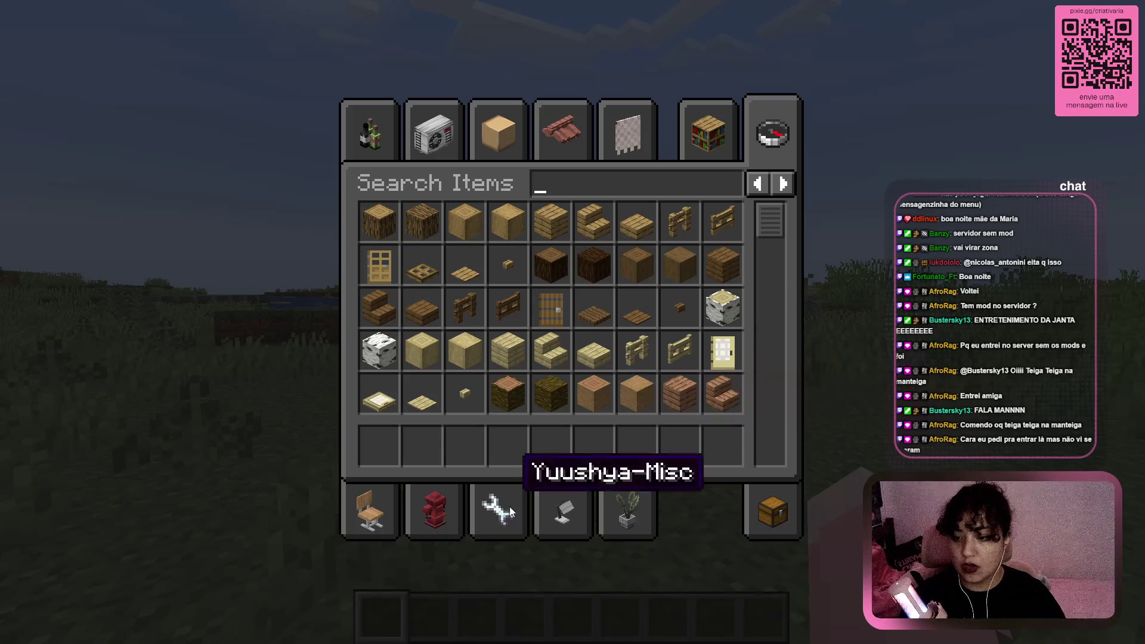
{"action": "left_click", "coordinate": [603, 516]}
{"action": "left_click", "coordinate": [566, 513]}
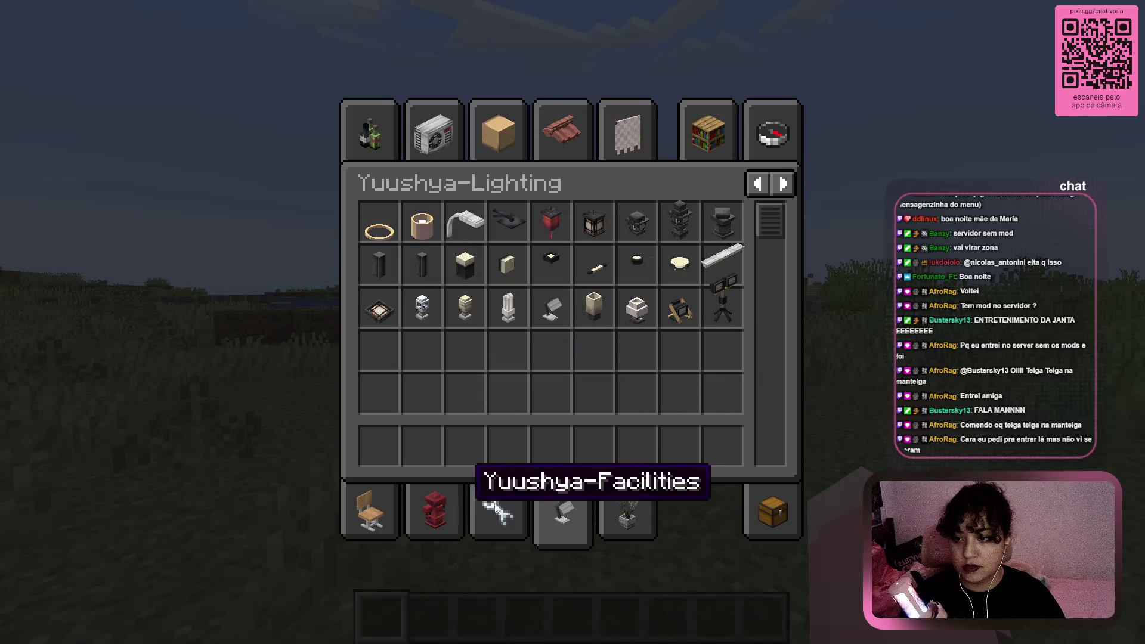
{"action": "left_click", "coordinate": [614, 515]}
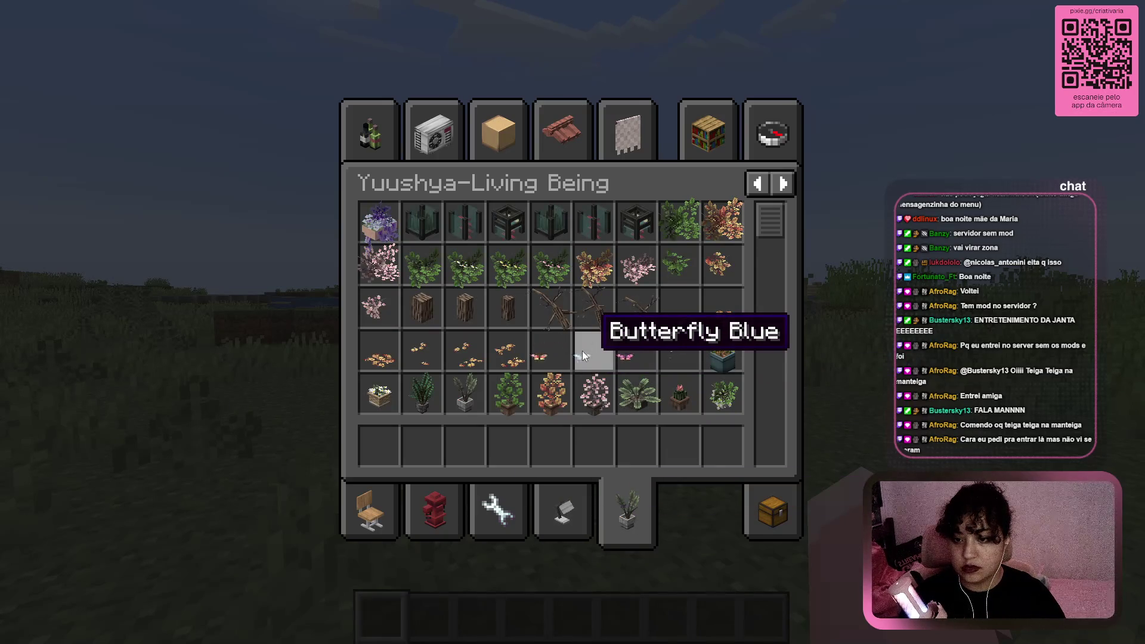
{"action": "scroll", "coordinate": [459, 353], "scroll_direction": "down", "scroll_amount": 10}
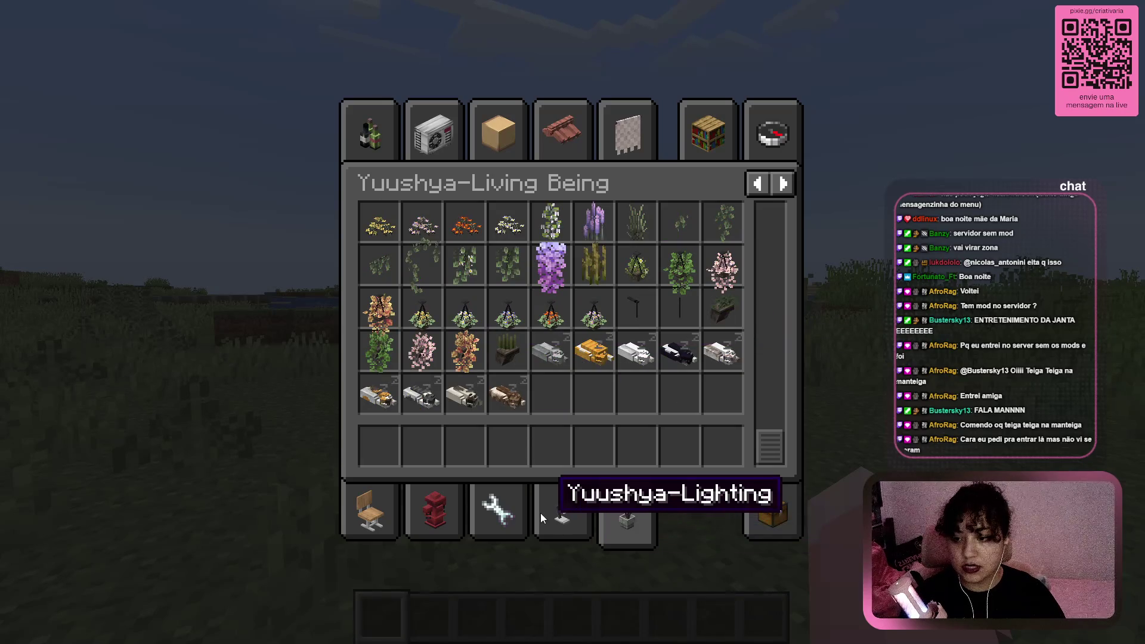
Browse the Yuushya-Lighting, Misc, Facilities and Furniture categories
{"action": "left_click", "coordinate": [540, 513]}
{"action": "left_click", "coordinate": [485, 514]}
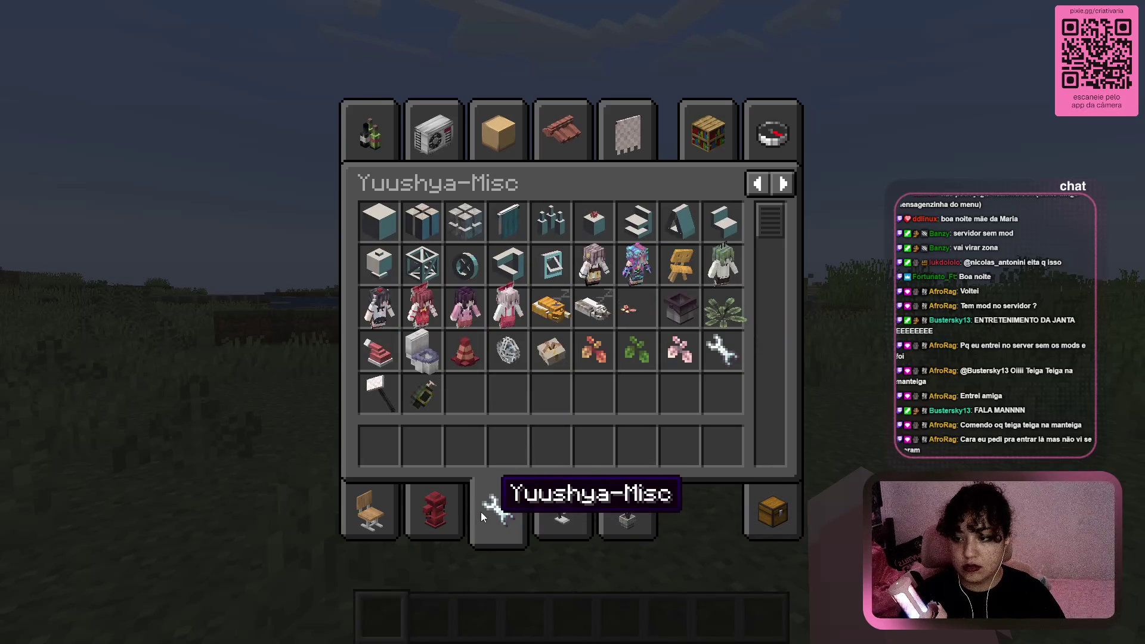
{"action": "left_click", "coordinate": [409, 520]}
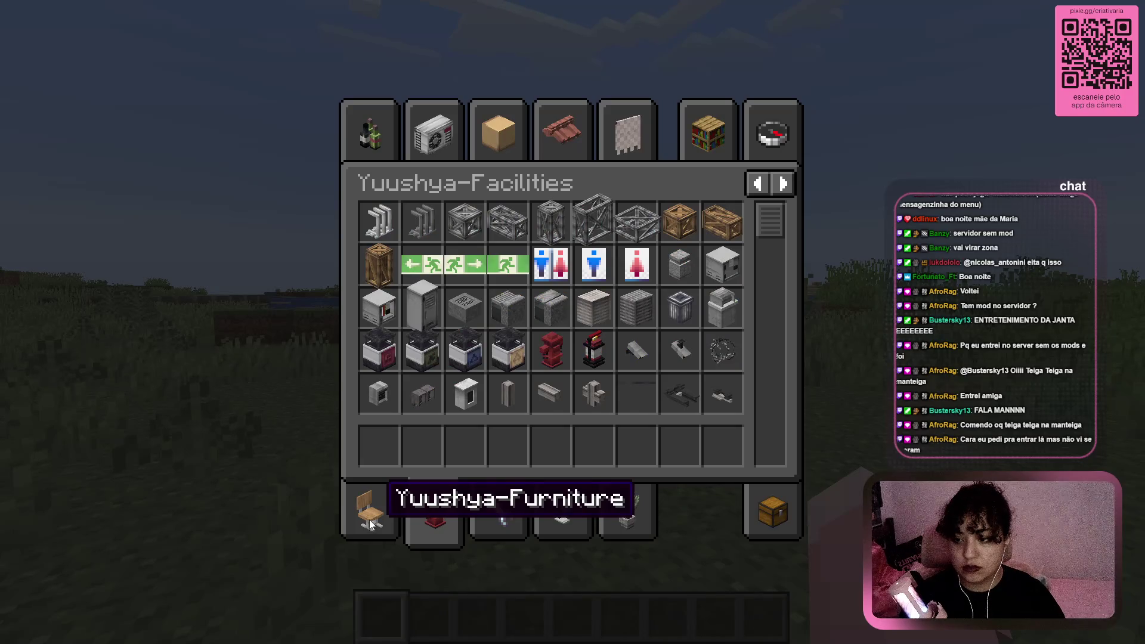
{"action": "left_click", "coordinate": [370, 522]}
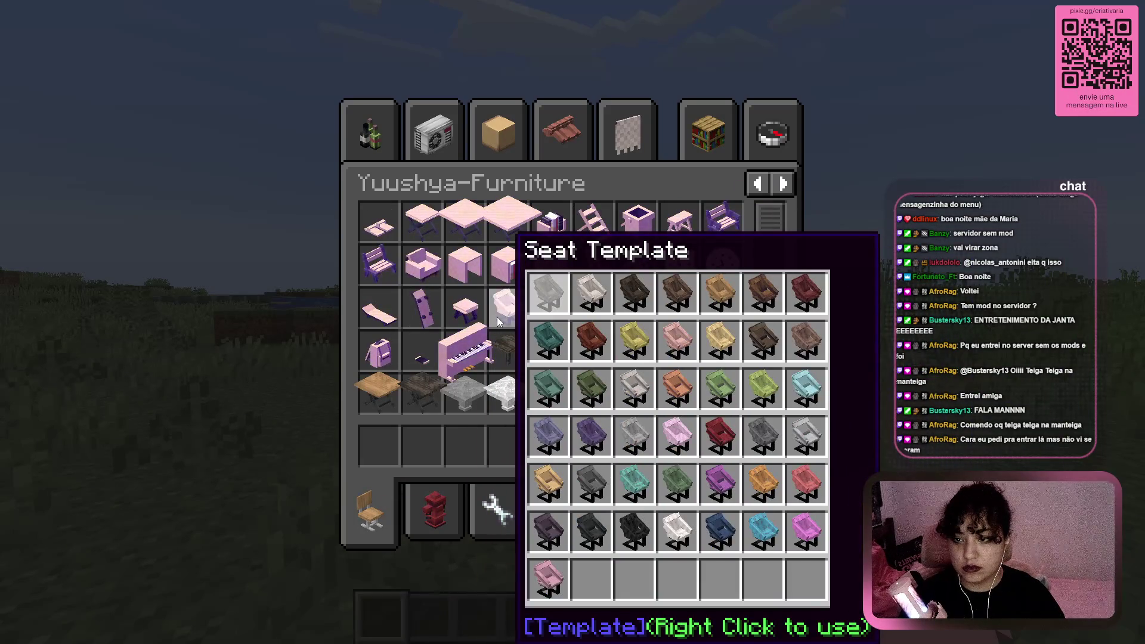
{"action": "scroll", "coordinate": [716, 323], "scroll_direction": "down", "scroll_amount": 5}
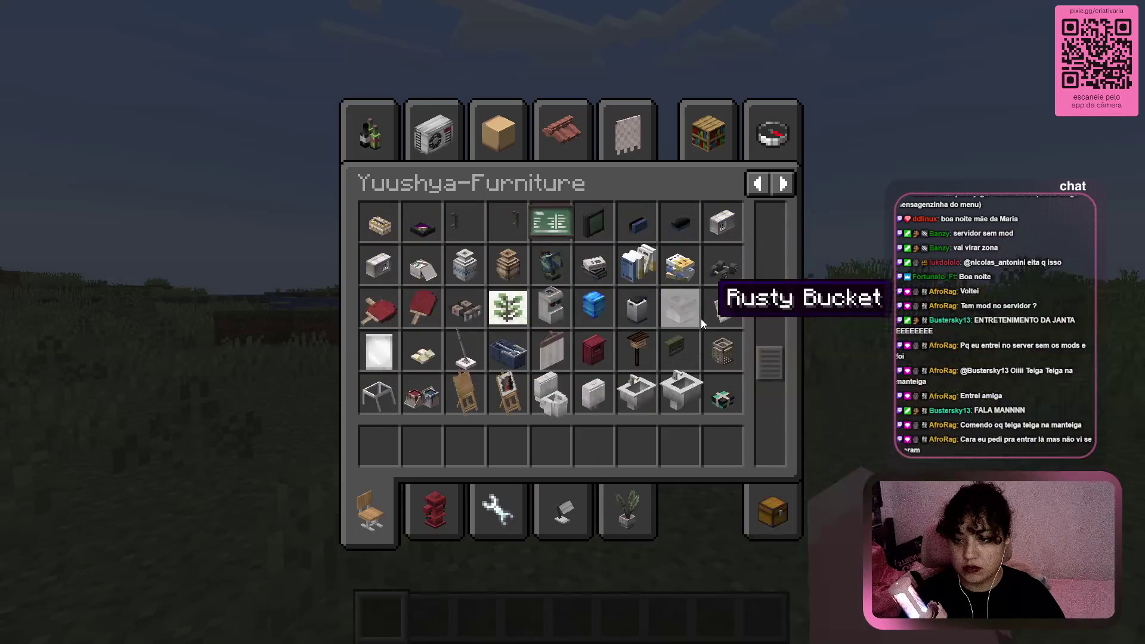
Look through Yuushya-Fabric, Extra Blocks, Electrical Appliance, Catering and the saved hotbars
{"action": "left_click", "coordinate": [624, 136]}
{"action": "left_click", "coordinate": [502, 134]}
{"action": "left_click", "coordinate": [417, 134]}
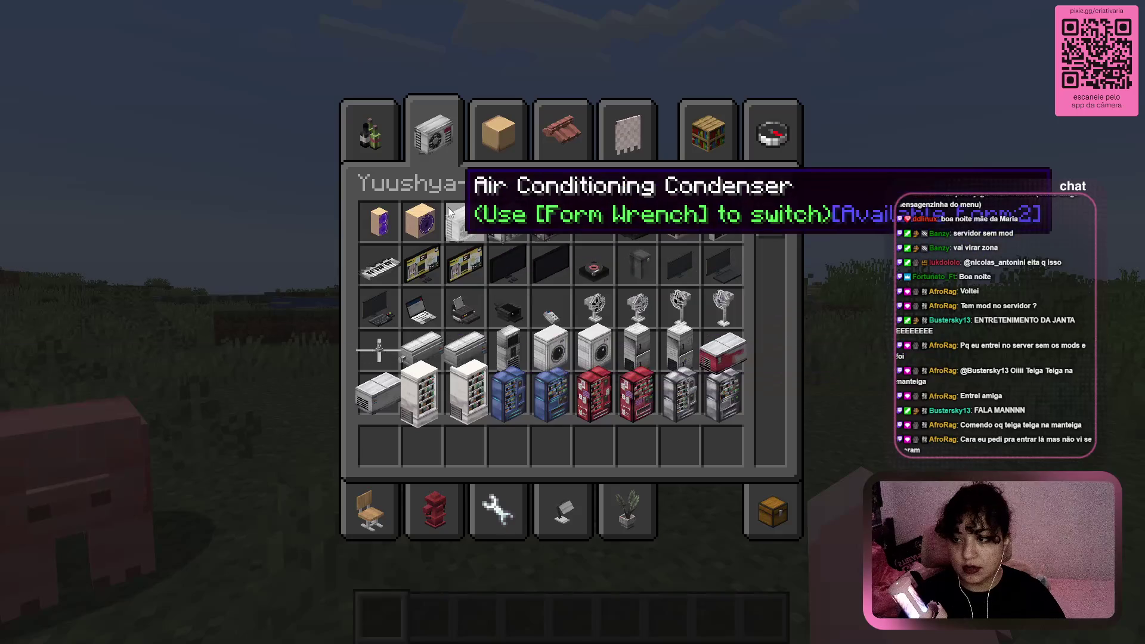
{"action": "left_click", "coordinate": [370, 132]}
{"action": "left_click", "coordinate": [713, 135]}
{"action": "left_click", "coordinate": [627, 134]}
On the last page view Window, Traffic, Structure Generators, Store, Stone Block and Signs, then return to page 1
{"action": "left_click", "coordinate": [783, 185]}
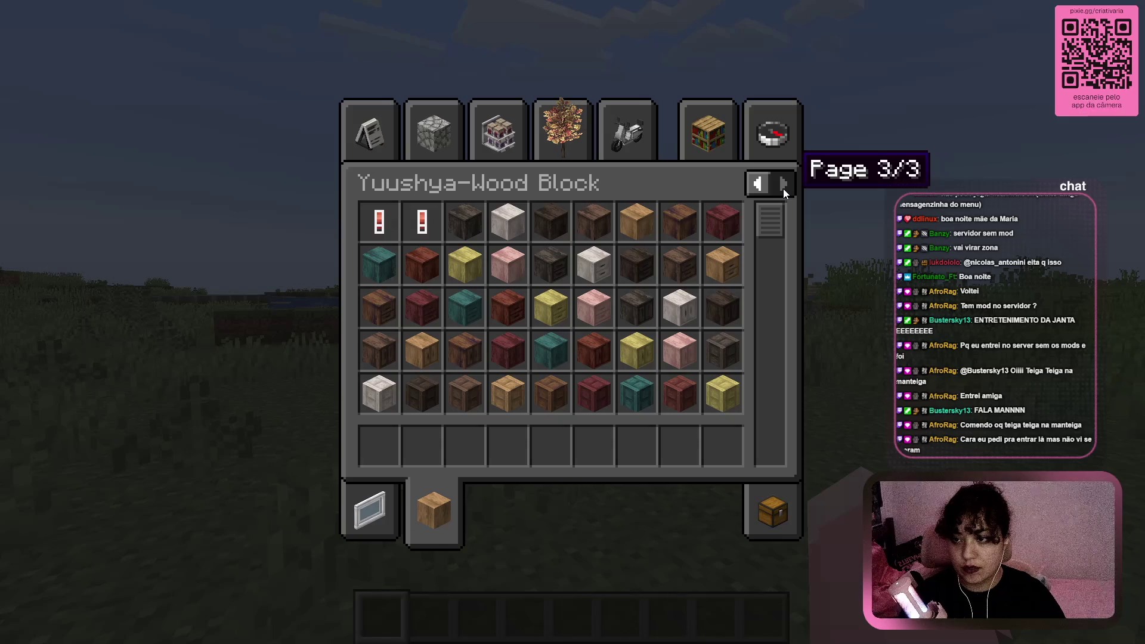
{"action": "left_click", "coordinate": [380, 511]}
{"action": "left_click", "coordinate": [410, 513]}
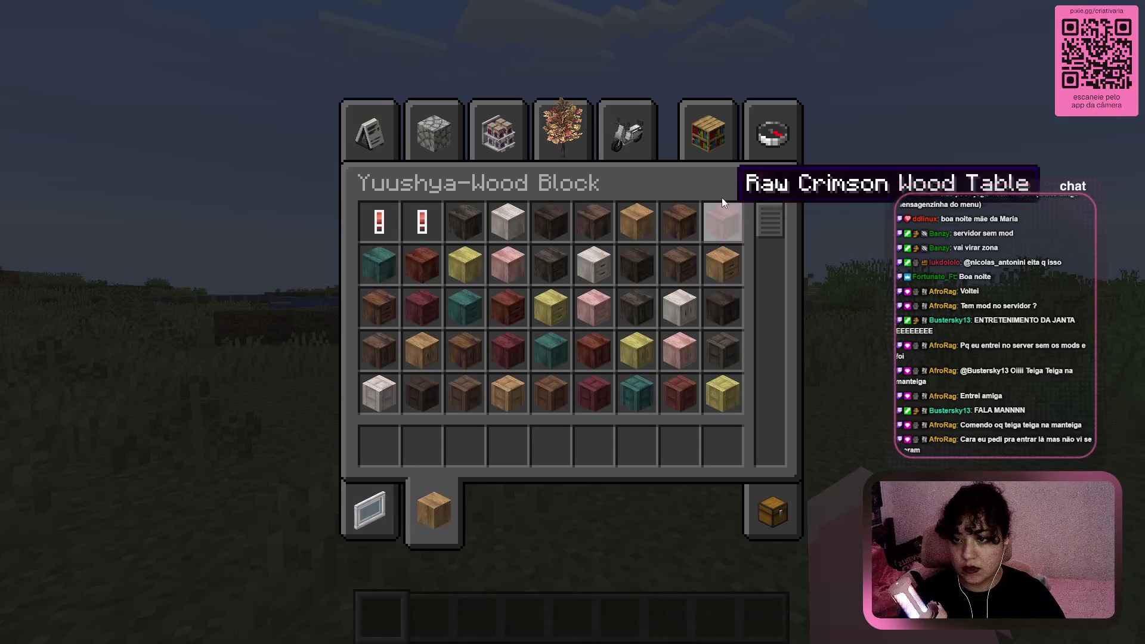
{"action": "left_click", "coordinate": [619, 133]}
{"action": "left_click", "coordinate": [583, 130]}
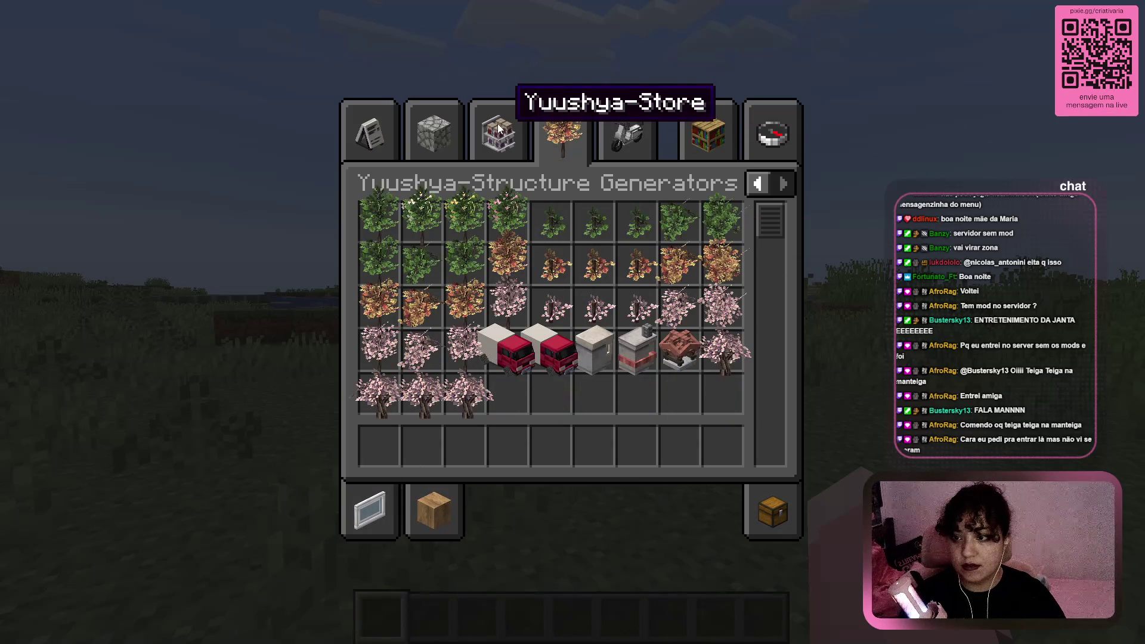
{"action": "left_click", "coordinate": [501, 130]}
{"action": "left_click", "coordinate": [410, 133]}
{"action": "left_click", "coordinate": [377, 125]}
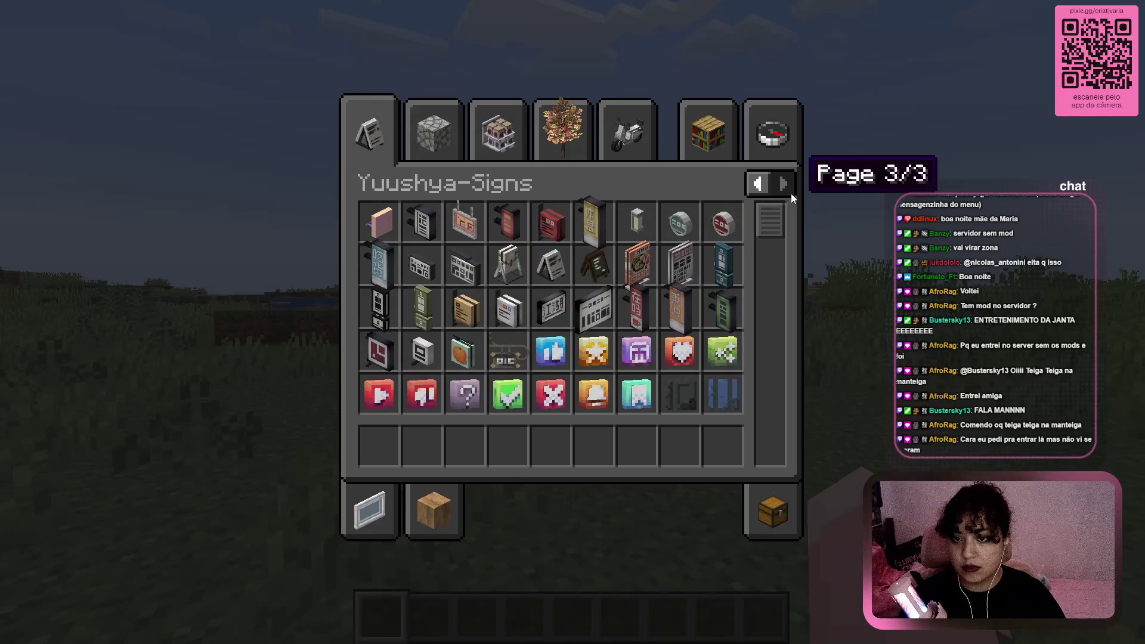
{"action": "left_click", "coordinate": [759, 184]}
{"action": "left_click", "coordinate": [759, 184]}
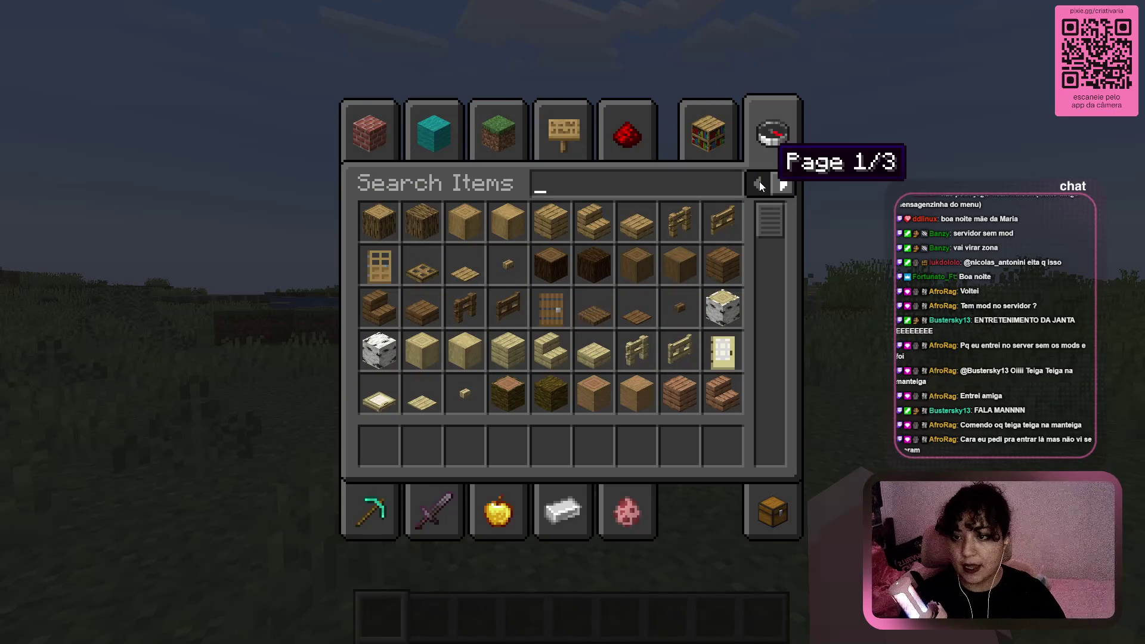
Browse Ingredients, Food & Drinks and Combat, then scroll through Tools & Utilities
{"action": "left_click", "coordinate": [560, 514]}
{"action": "left_click", "coordinate": [500, 510]}
{"action": "left_click", "coordinate": [421, 513]}
{"action": "left_click", "coordinate": [372, 511]}
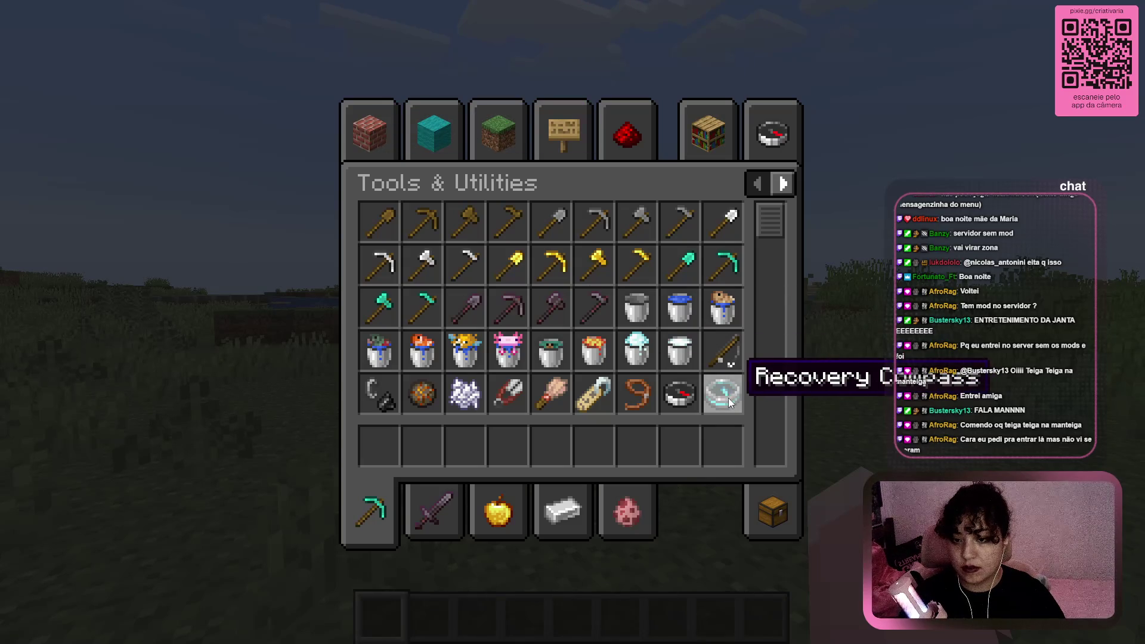
{"action": "scroll", "coordinate": [774, 239], "scroll_direction": "down", "scroll_amount": 1}
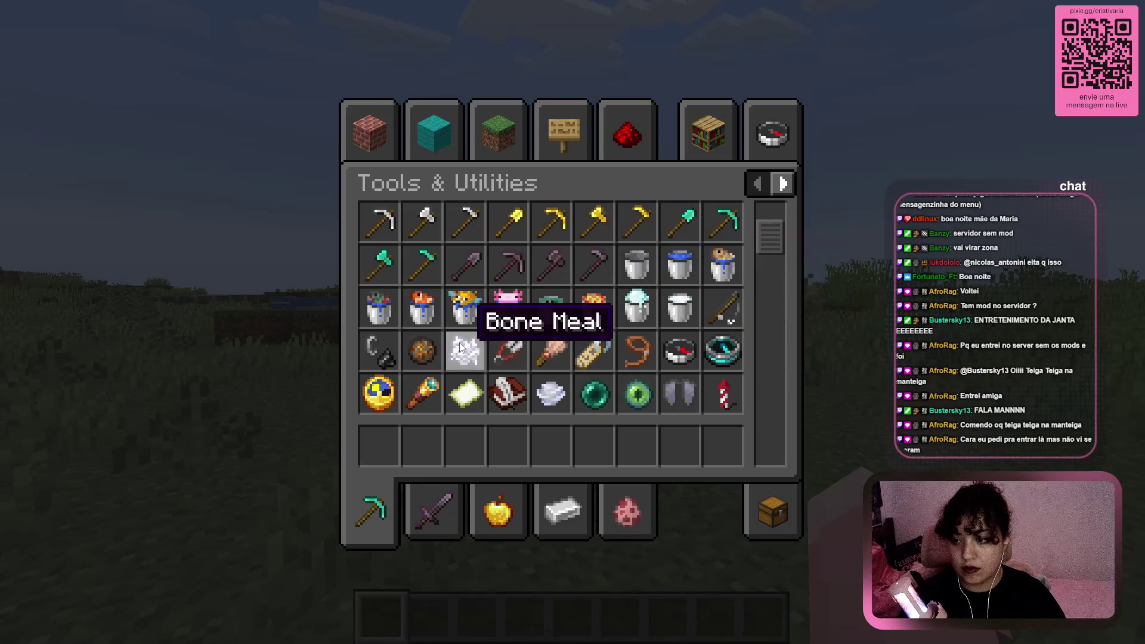
{"action": "scroll", "coordinate": [488, 306], "scroll_direction": "down", "scroll_amount": 6}
{"action": "scroll", "coordinate": [596, 280], "scroll_direction": "up", "scroll_amount": 7}
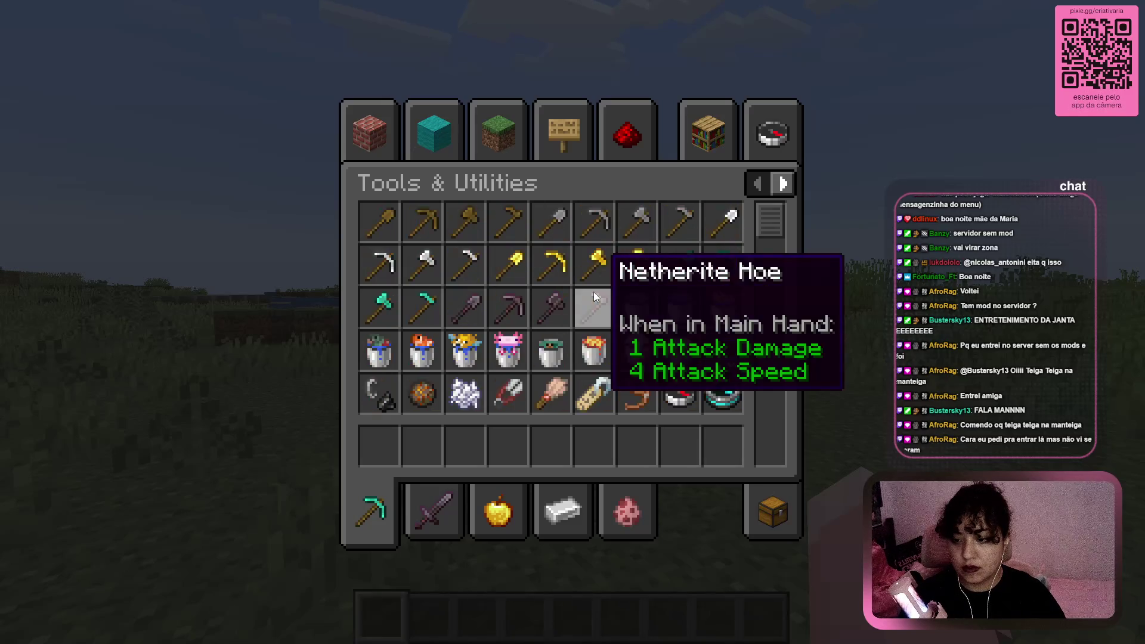
Scroll through Building Blocks, Colored Blocks, Natural, Functional and Redstone Blocks items
{"action": "left_click", "coordinate": [391, 124]}
{"action": "scroll", "coordinate": [599, 266], "scroll_direction": "down", "scroll_amount": 18}
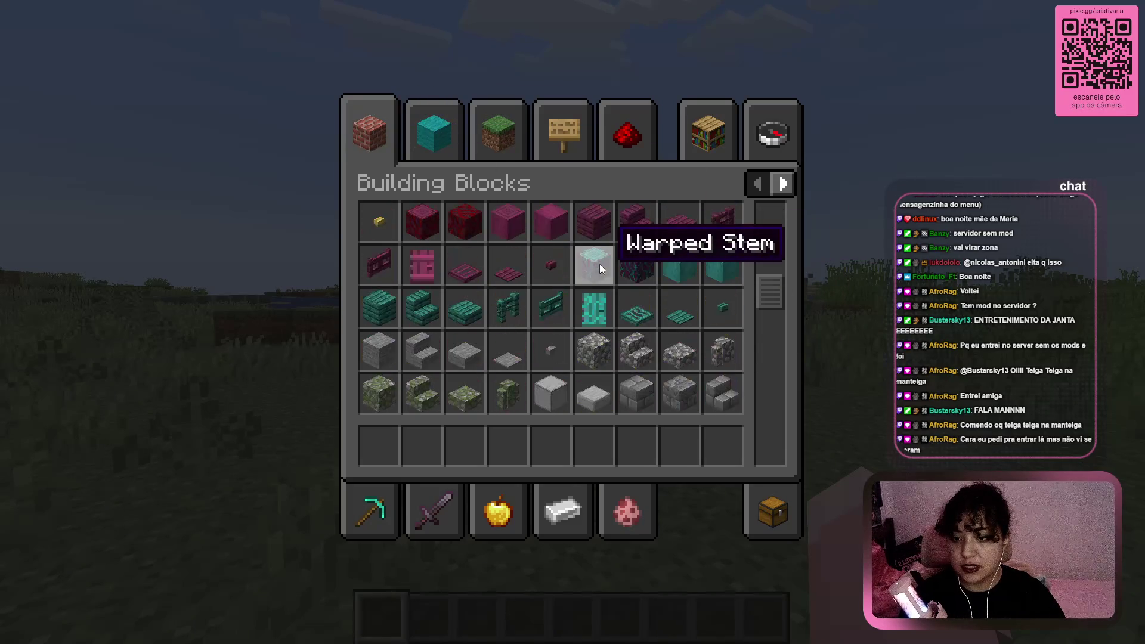
{"action": "scroll", "coordinate": [600, 263], "scroll_direction": "down", "scroll_amount": 8}
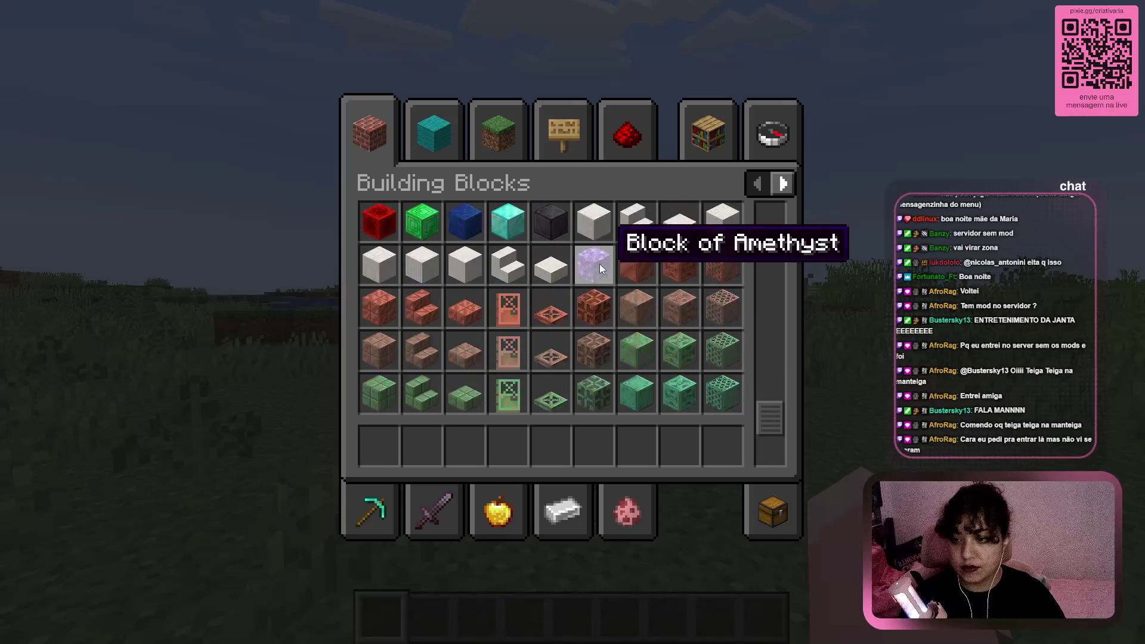
{"action": "left_click", "coordinate": [433, 123]}
{"action": "scroll", "coordinate": [686, 319], "scroll_direction": "down", "scroll_amount": 15}
{"action": "left_click", "coordinate": [513, 132]}
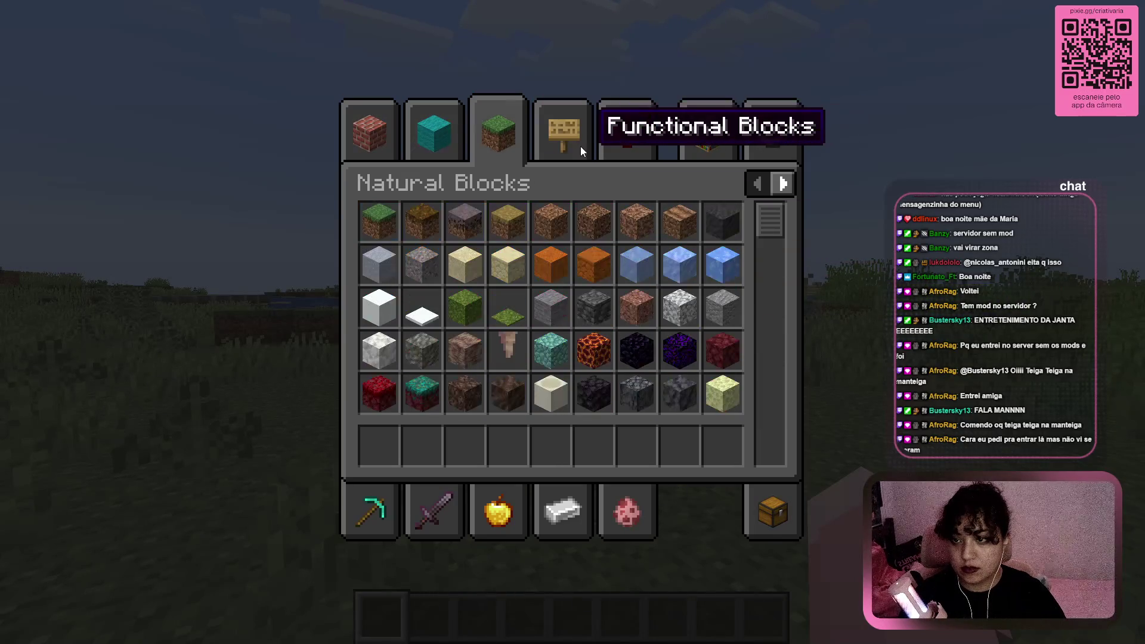
{"action": "left_click", "coordinate": [573, 138]}
{"action": "left_click", "coordinate": [638, 136]}
{"action": "scroll", "coordinate": [663, 266], "scroll_direction": "down", "scroll_amount": 5}
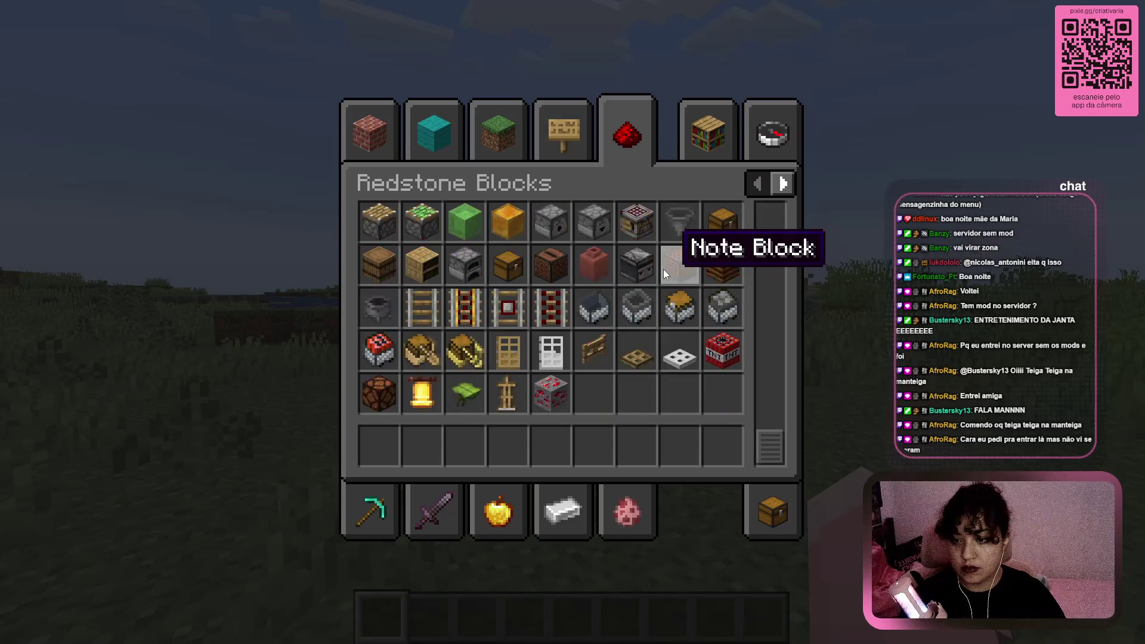
Scroll the Functional Blocks items, then show the empty Survival Inventory
{"action": "left_click", "coordinate": [554, 146]}
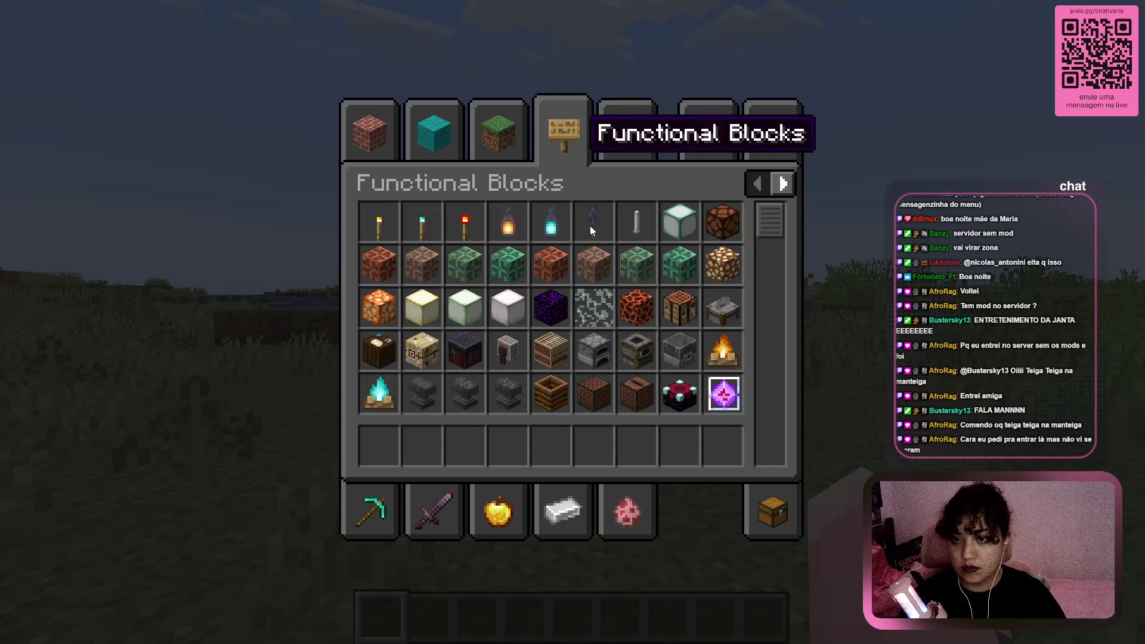
{"action": "scroll", "coordinate": [567, 246], "scroll_direction": "down", "scroll_amount": 12}
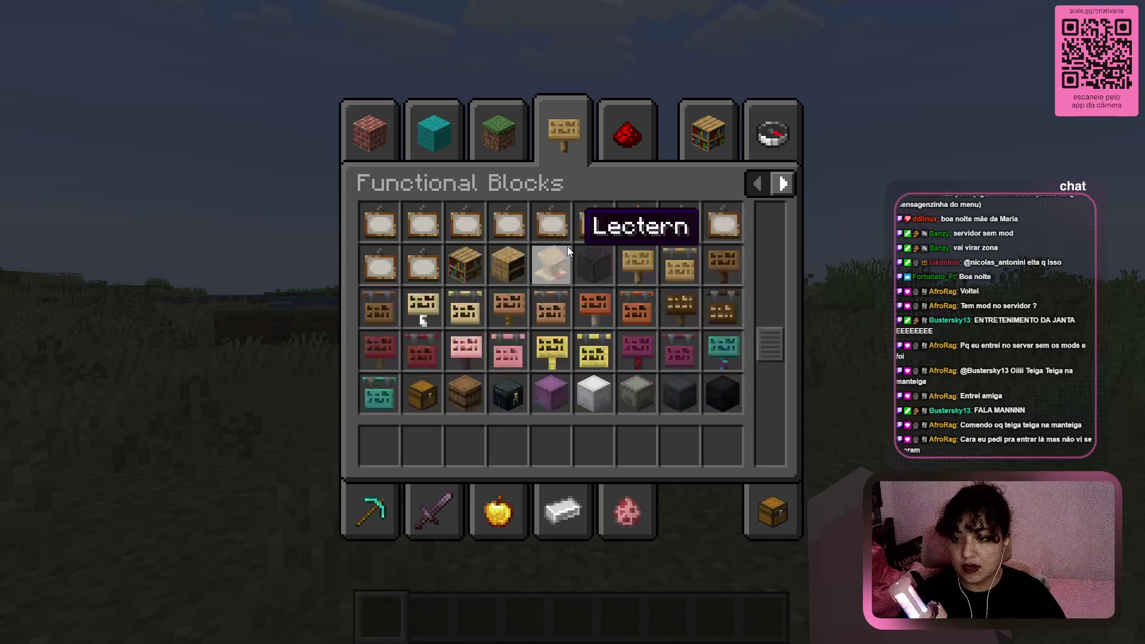
{"action": "scroll", "coordinate": [567, 246], "scroll_direction": "down", "scroll_amount": 4}
{"action": "scroll", "coordinate": [567, 246], "scroll_direction": "up", "scroll_amount": 3}
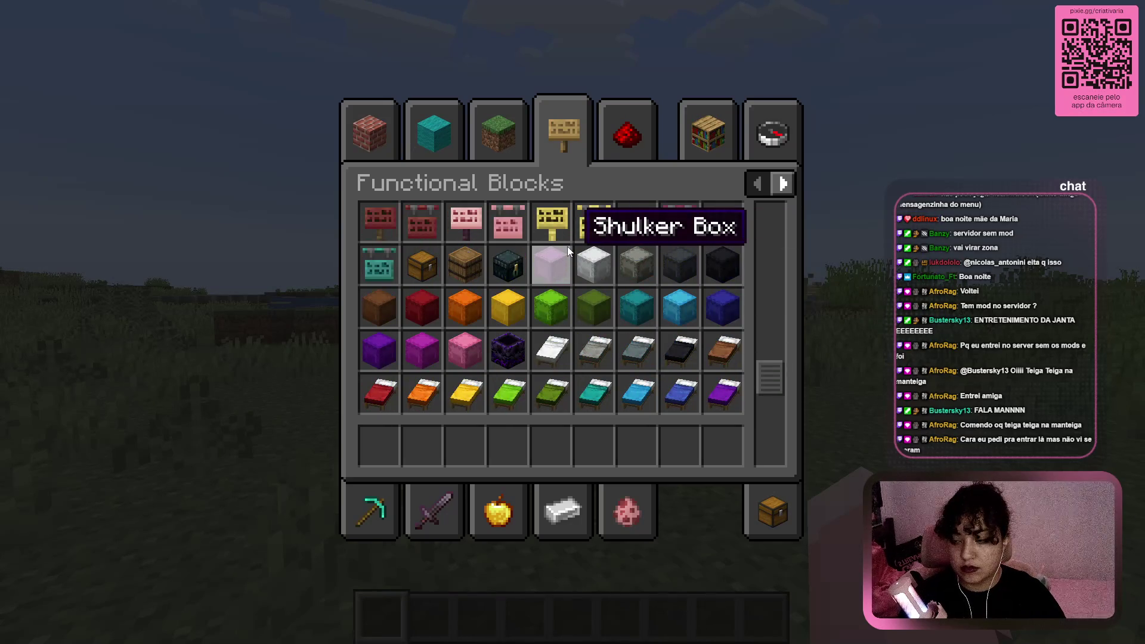
{"action": "scroll", "coordinate": [378, 257], "scroll_direction": "down", "scroll_amount": 6}
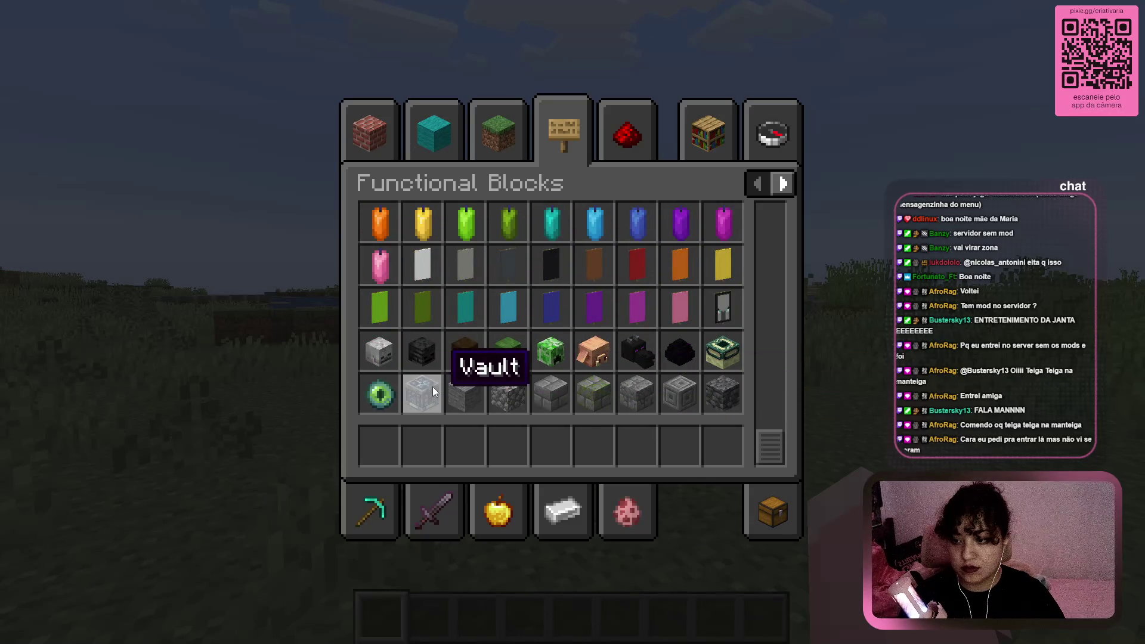
{"action": "left_click", "coordinate": [775, 515]}
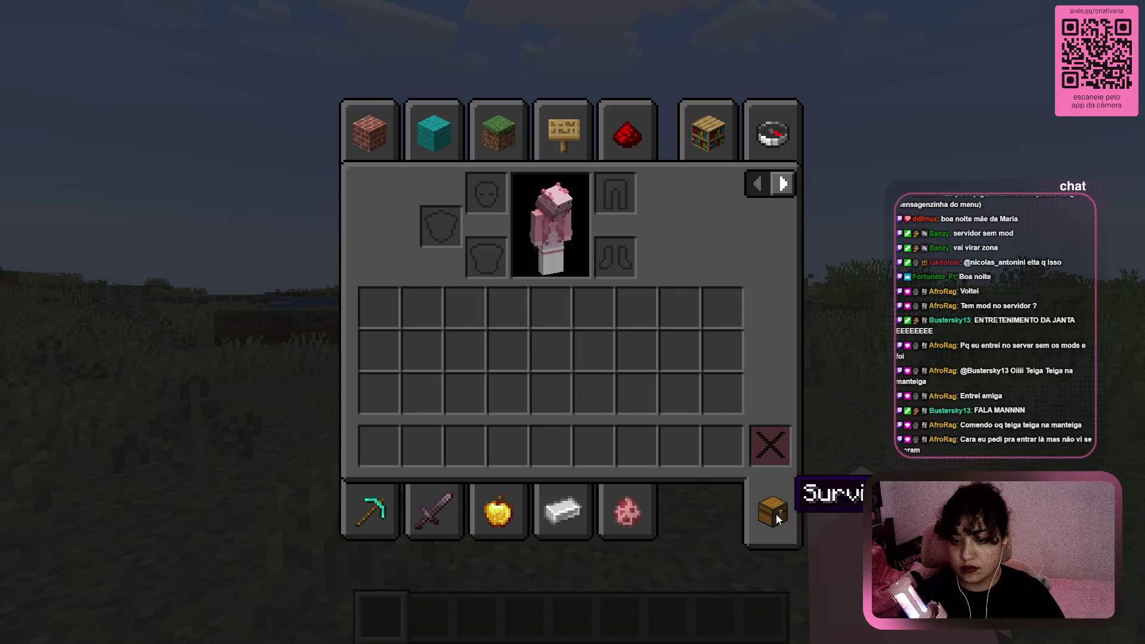
Move to category page 2 and view Yuushya Catering, Furniture, Facilities, Misc and Living Being
{"action": "left_click", "coordinate": [626, 510]}
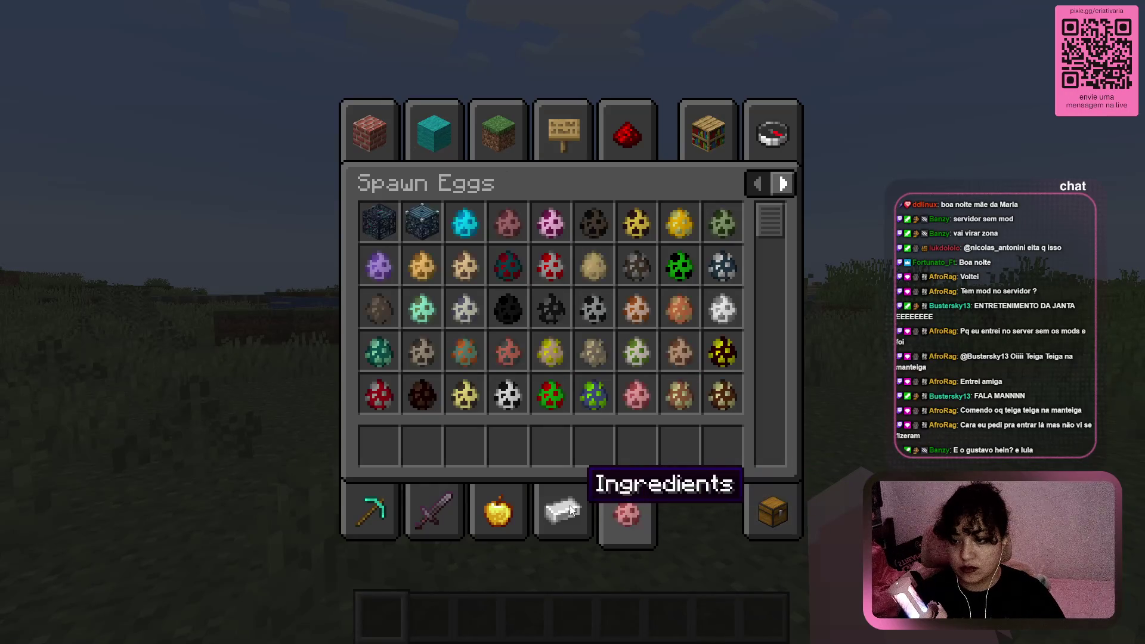
{"action": "left_click", "coordinate": [507, 508]}
{"action": "left_click", "coordinate": [783, 184]}
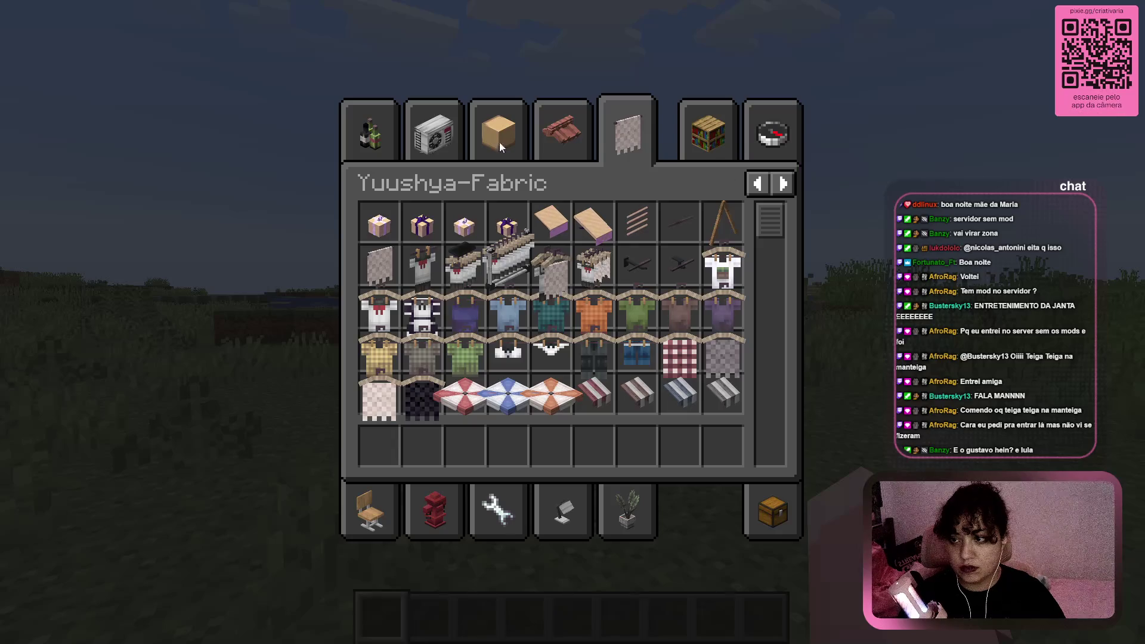
{"action": "left_click", "coordinate": [349, 124]}
{"action": "left_click", "coordinate": [376, 522]}
{"action": "left_click", "coordinate": [424, 528]}
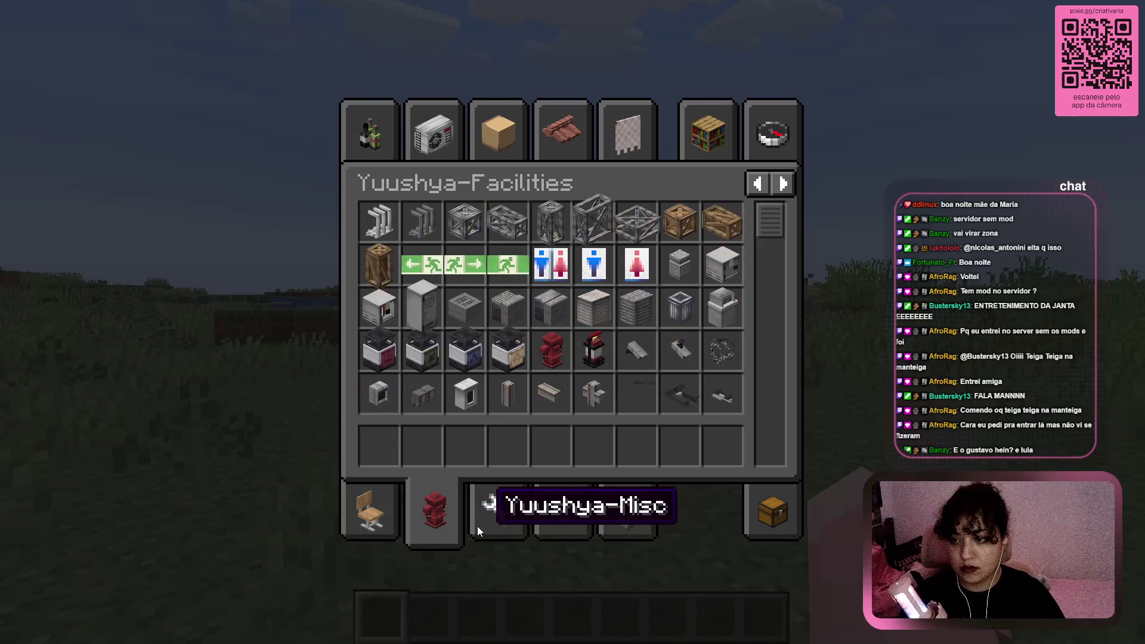
{"action": "left_click", "coordinate": [489, 526]}
{"action": "left_click", "coordinate": [632, 520]}
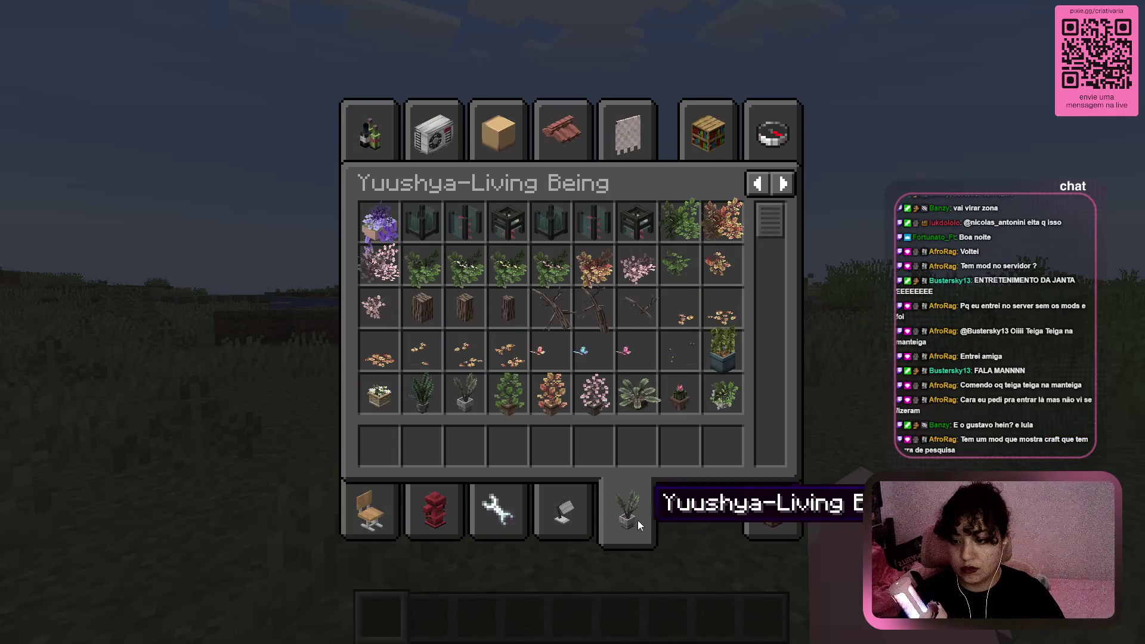
View Yuushya Fabric, Extra Shapes, Extra Blocks, Electrical Appliance and Catering, then return to Search Items
{"action": "left_click", "coordinate": [623, 134]}
{"action": "left_click", "coordinate": [557, 132]}
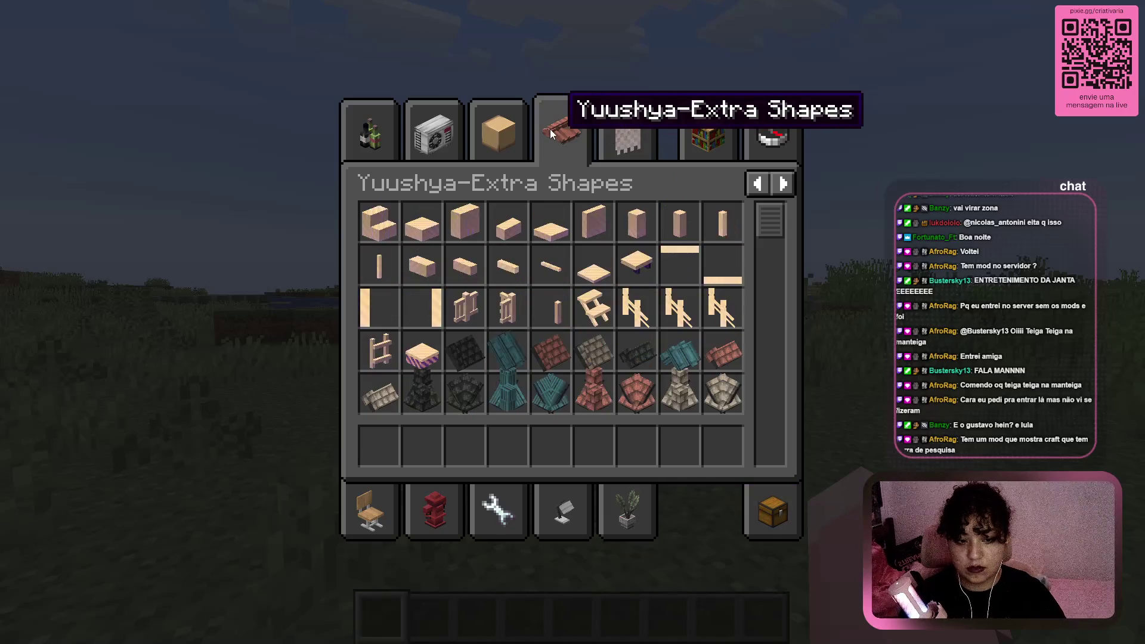
{"action": "left_click", "coordinate": [498, 132]}
{"action": "left_click", "coordinate": [417, 127]}
{"action": "left_click", "coordinate": [370, 130]}
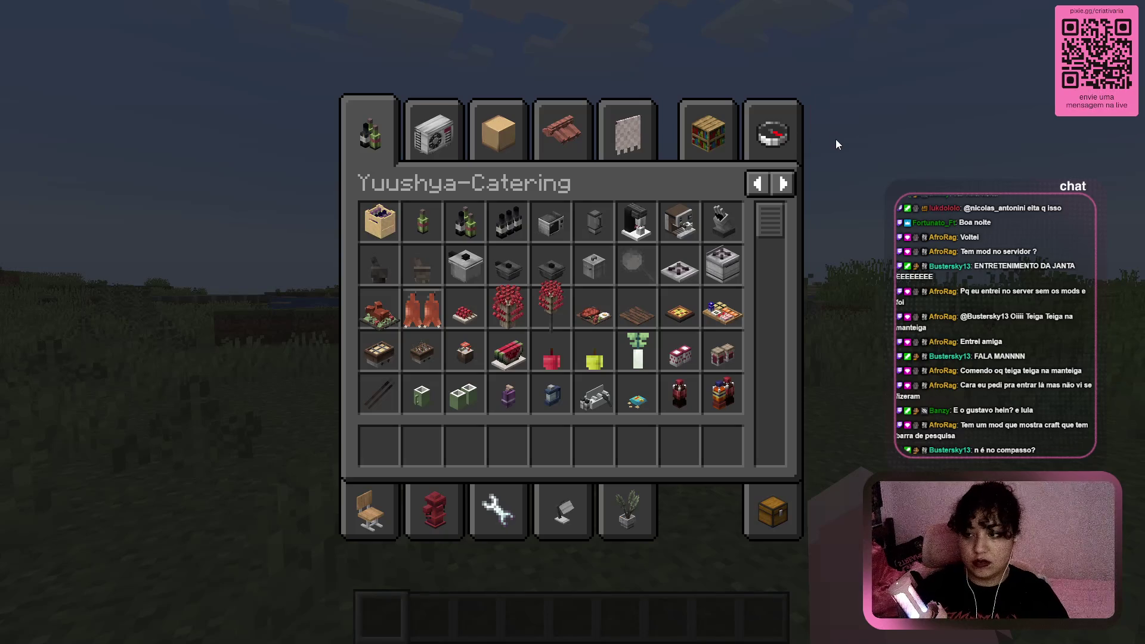
{"action": "left_click", "coordinate": [775, 129]}
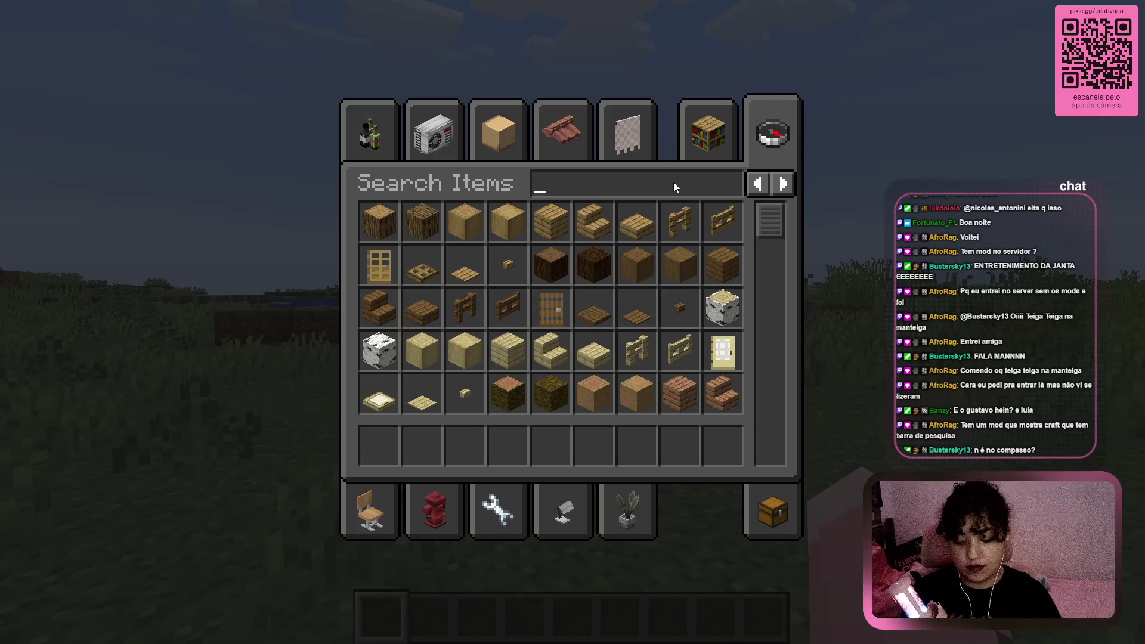
Search 'bac' to list the backpack items, then save and quit the world to the title screen
{"action": "type", "text": "bac"}
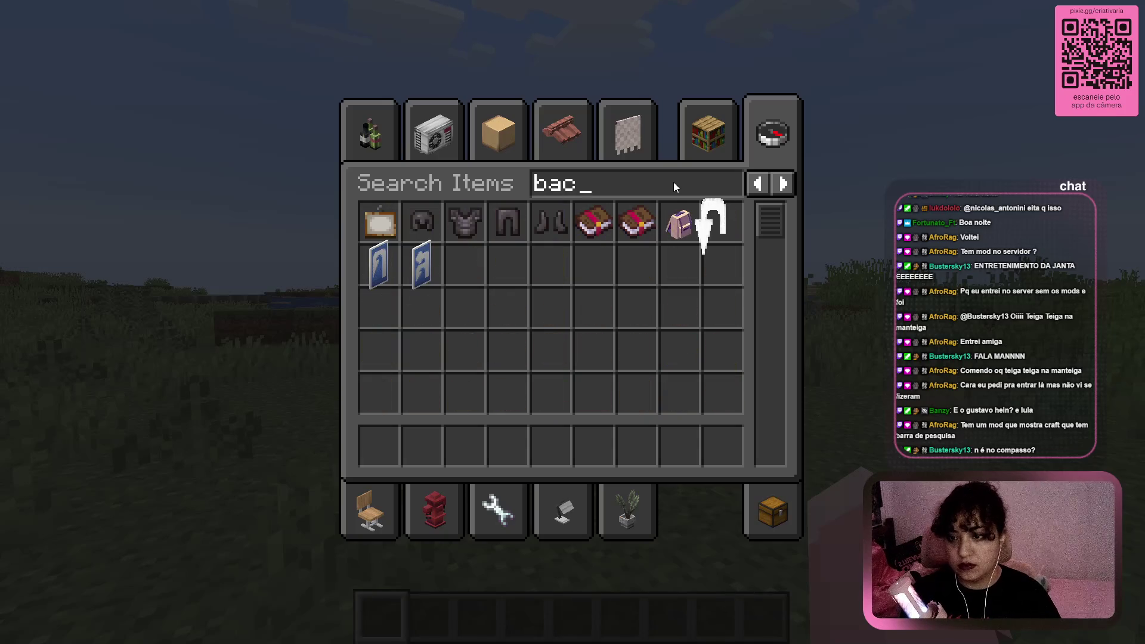
{"action": "mouse_move", "coordinate": [688, 210]}
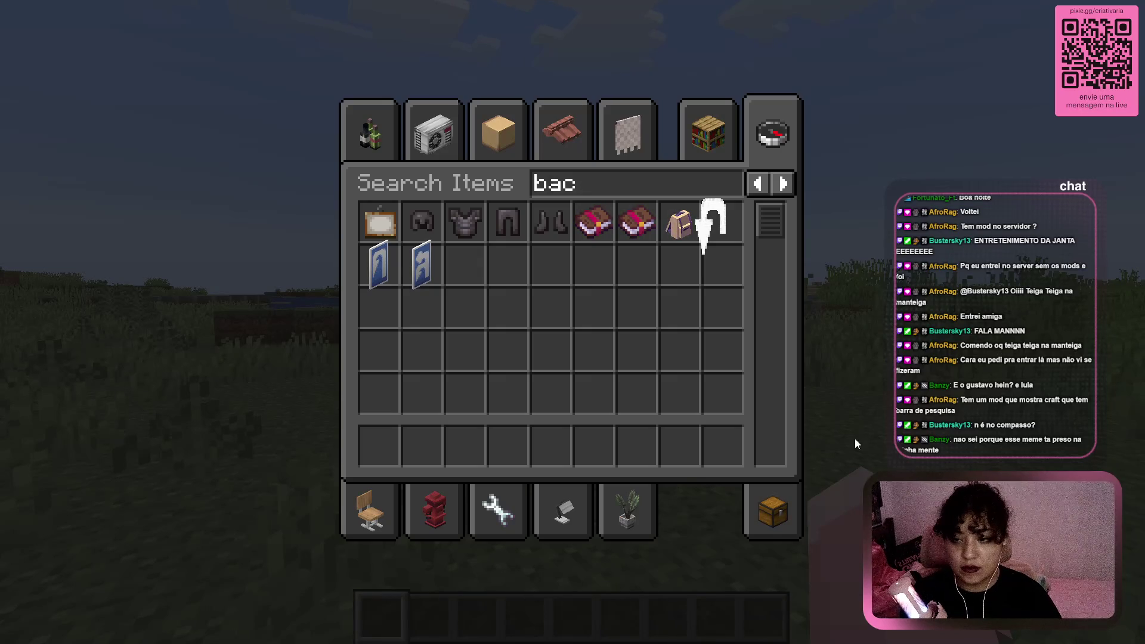
{"action": "left_click", "coordinate": [790, 522]}
{"action": "key", "text": "Escape"}
{"action": "key", "text": "Escape"}
{"action": "left_click", "coordinate": [621, 436]}
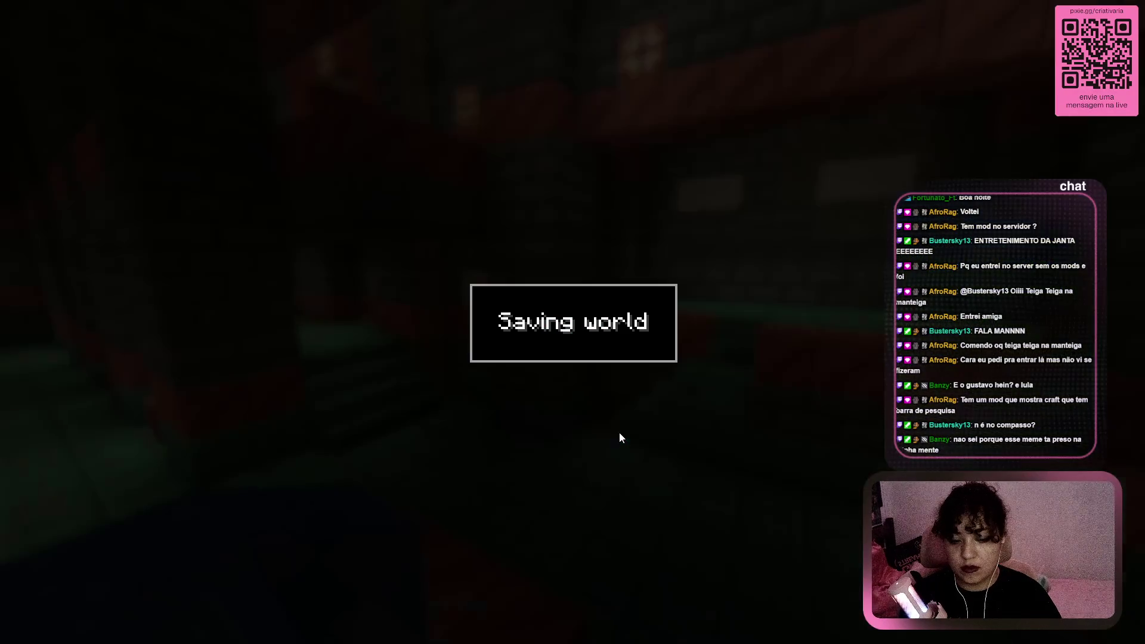
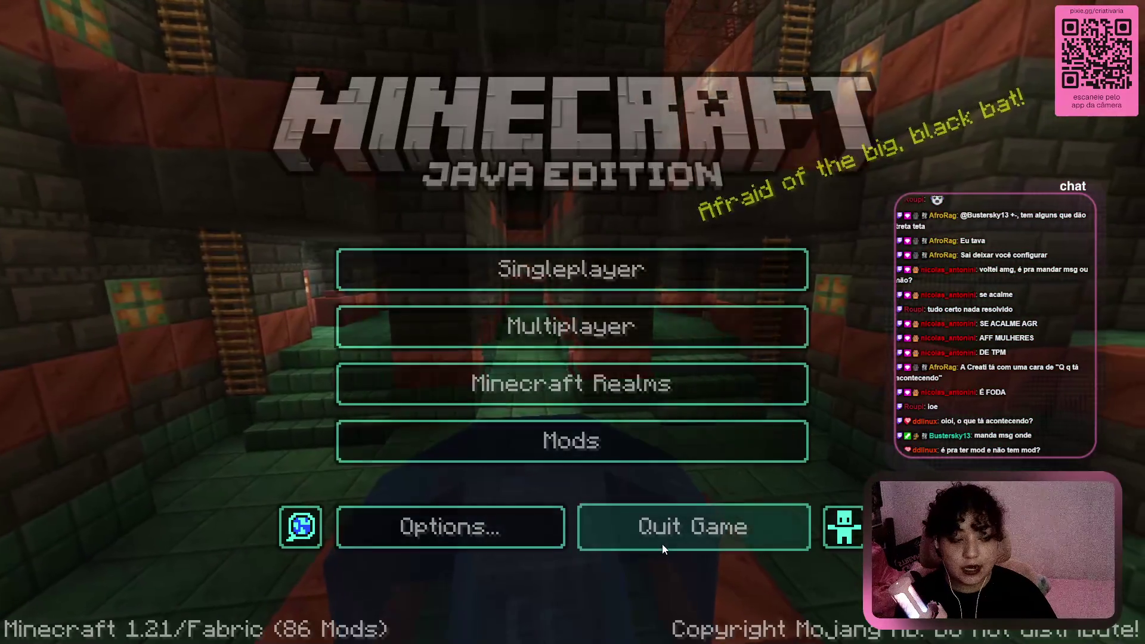
Connect to the Criativarios server from the Minecraft Multiplayer server list
{"action": "left_click", "coordinate": [664, 281]}
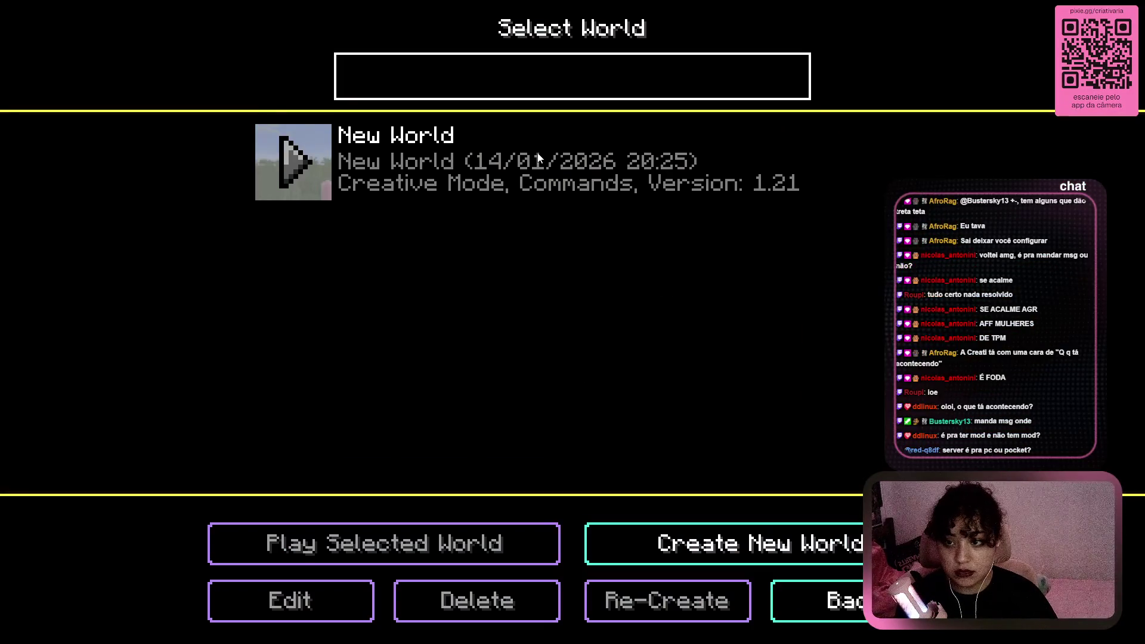
{"action": "key", "text": "Escape"}
{"action": "left_click", "coordinate": [403, 325]}
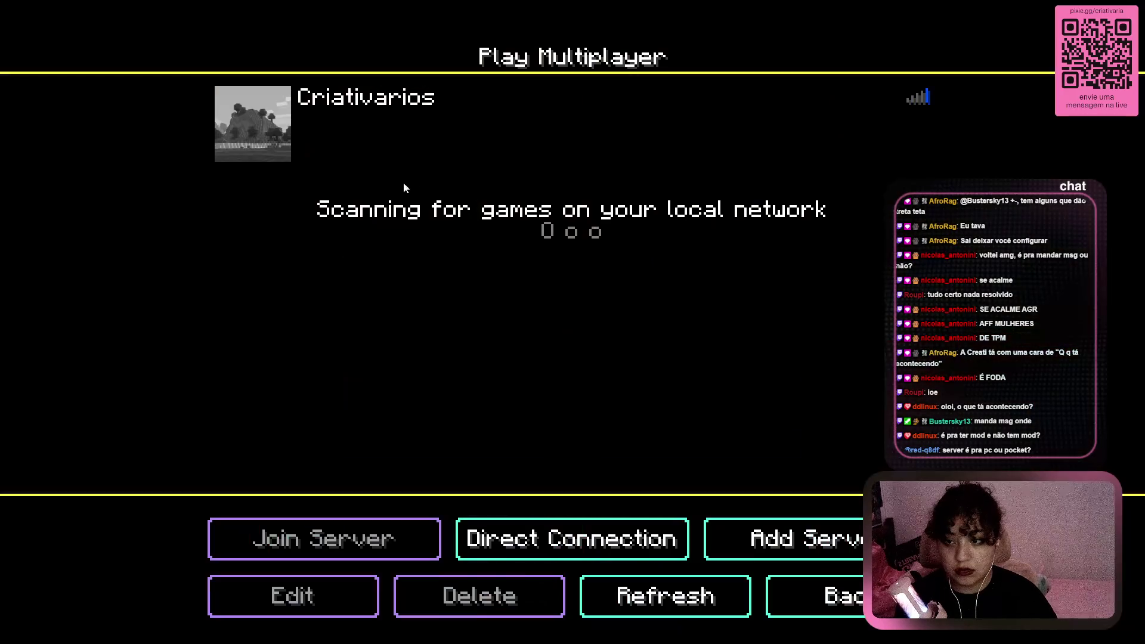
{"action": "double_click", "coordinate": [404, 99]}
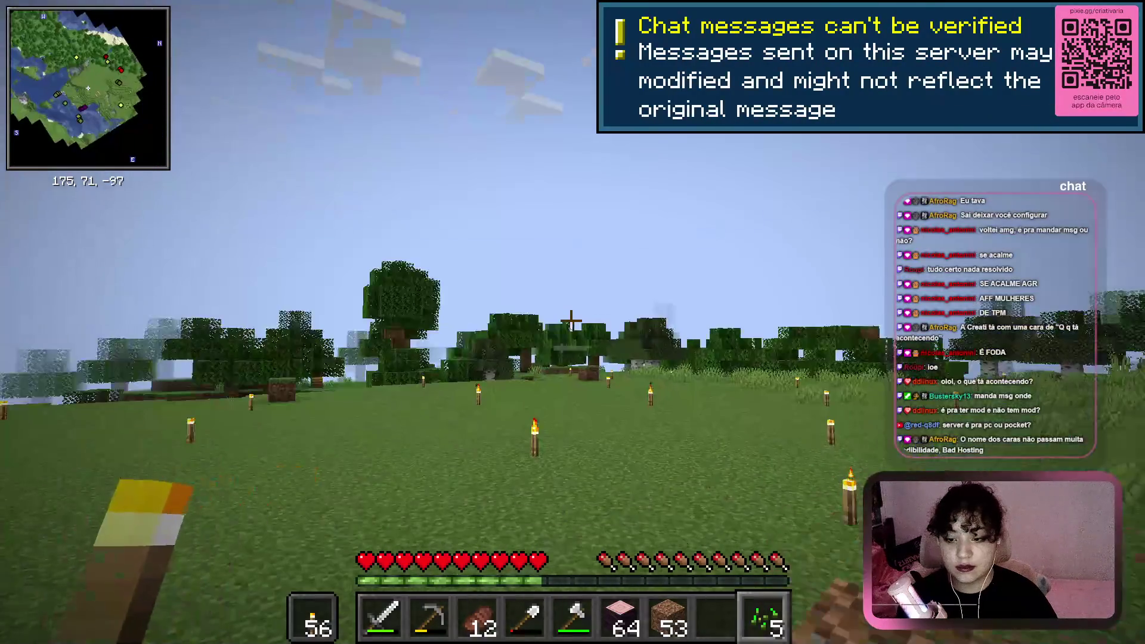
{"action": "key", "text": "w"}
{"action": "scroll", "coordinate": [573, 322], "scroll_direction": "up", "scroll_amount": 1}
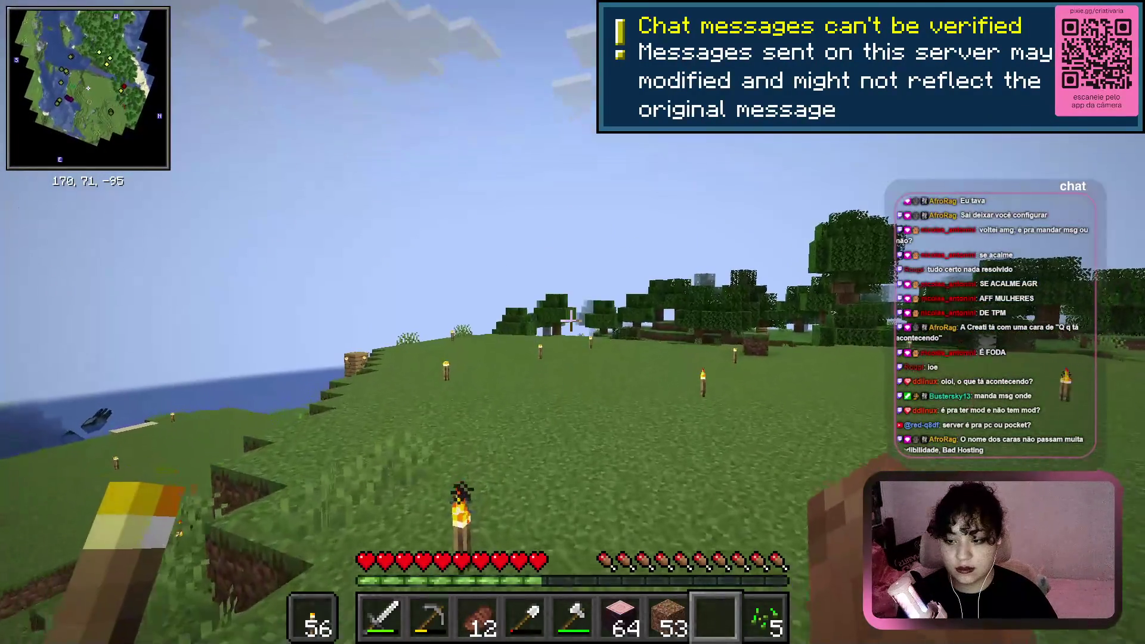
{"action": "key", "text": "w"}
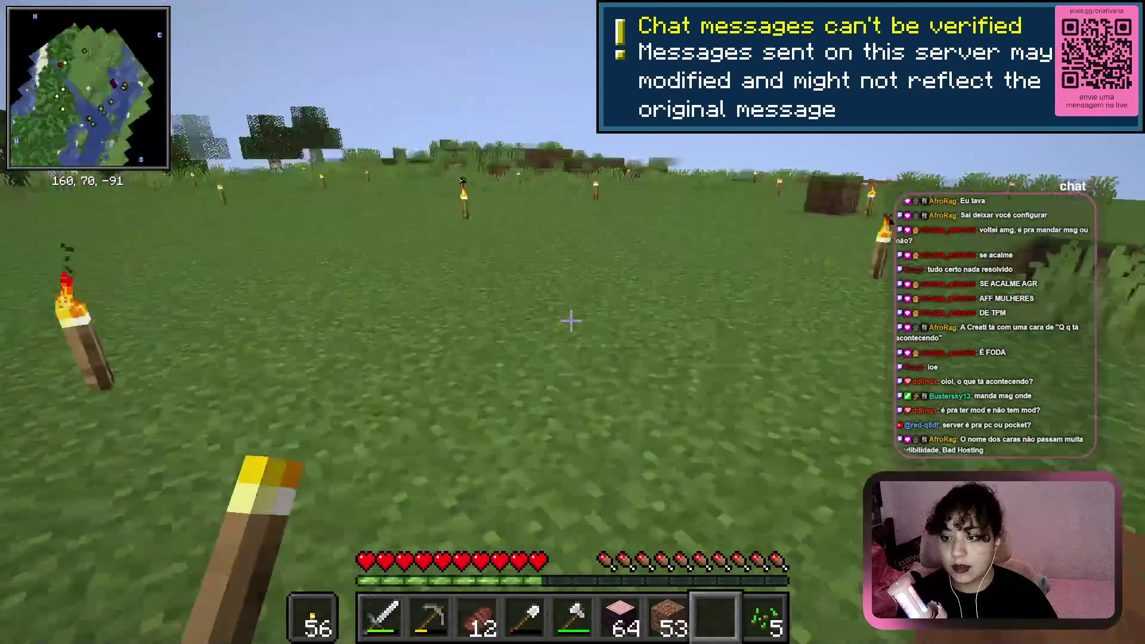
{"action": "key", "text": "e"}
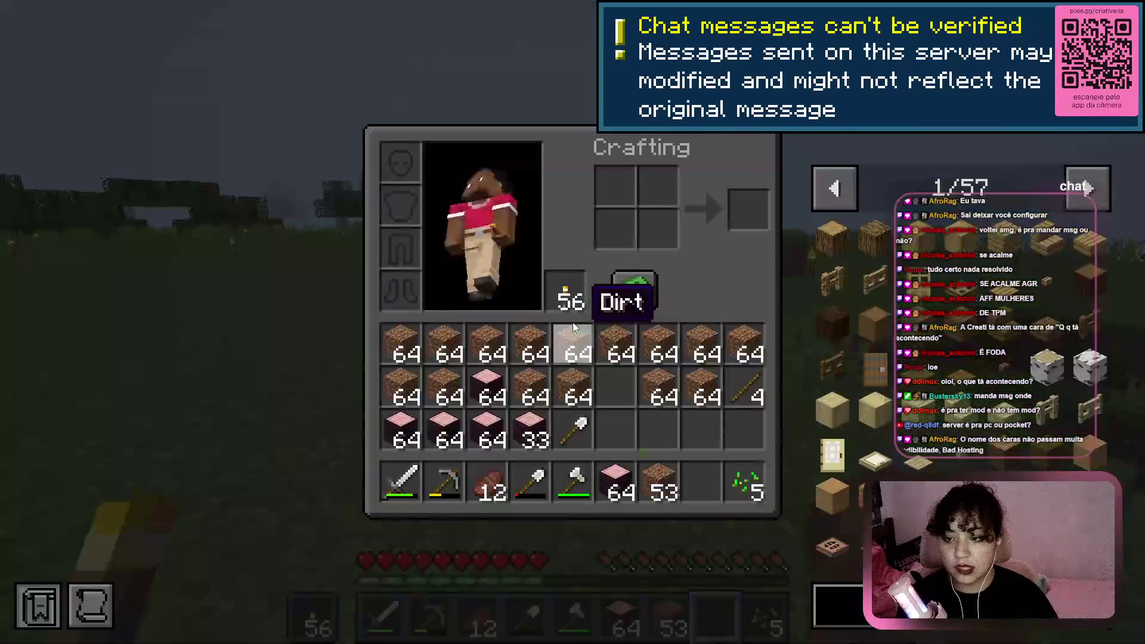
{"action": "left_click", "coordinate": [1076, 200]}
{"action": "left_click", "coordinate": [1077, 199]}
{"action": "left_click", "coordinate": [1077, 199]}
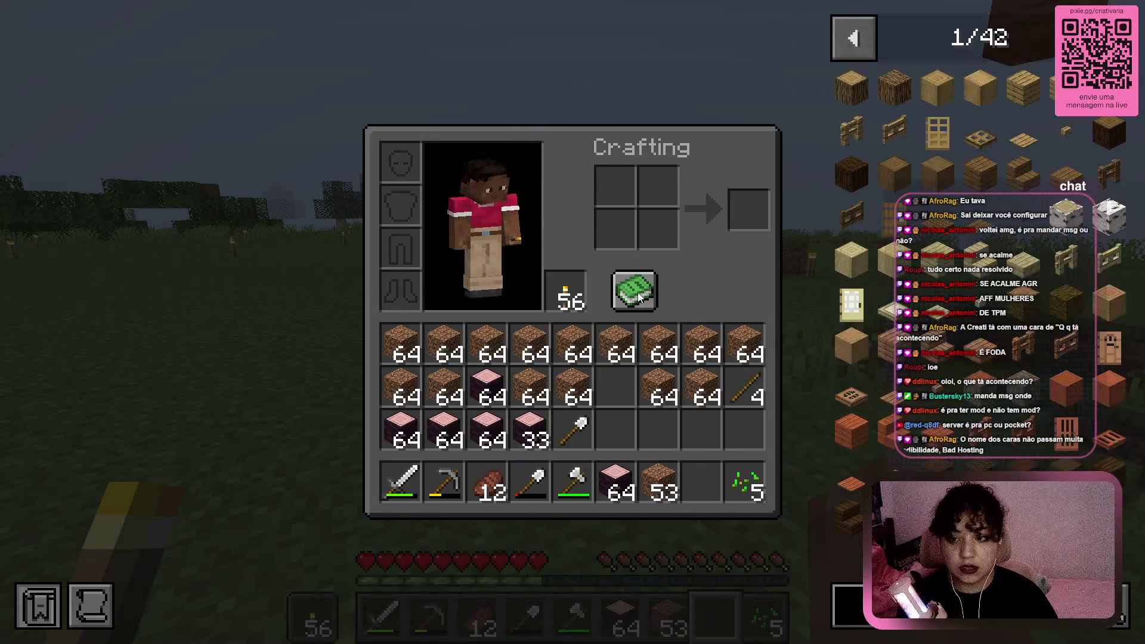
{"action": "scroll", "coordinate": [933, 328], "scroll_direction": "down", "scroll_amount": 2}
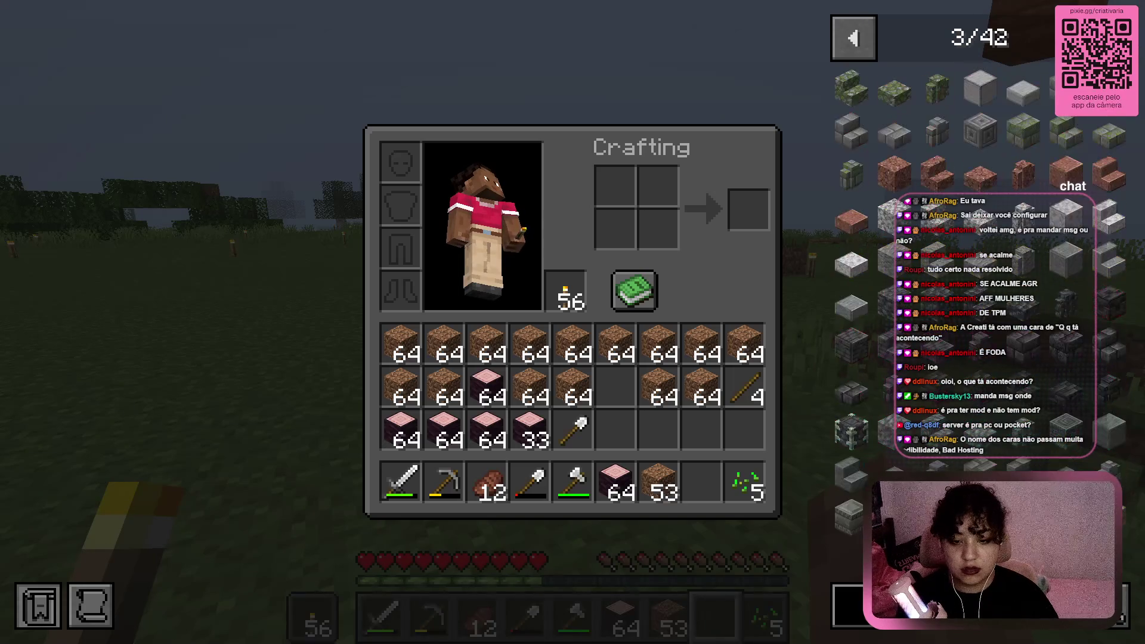
{"action": "scroll", "coordinate": [934, 328], "scroll_direction": "down", "scroll_amount": 1}
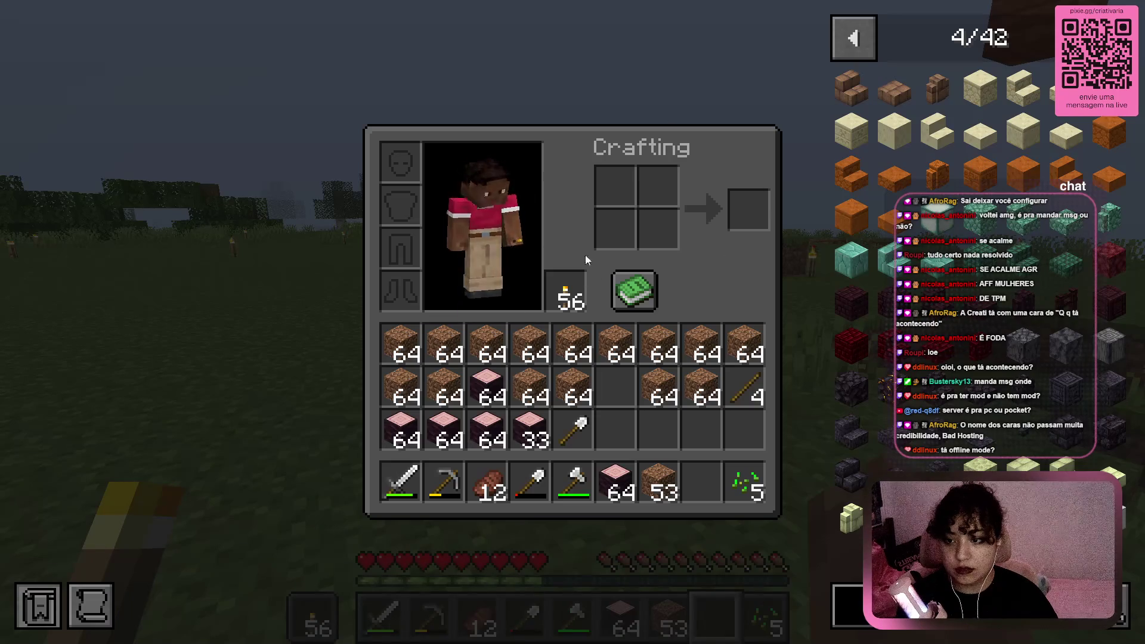
{"action": "scroll", "coordinate": [982, 299], "scroll_direction": "down", "scroll_amount": 1}
{"action": "key", "text": "e"}
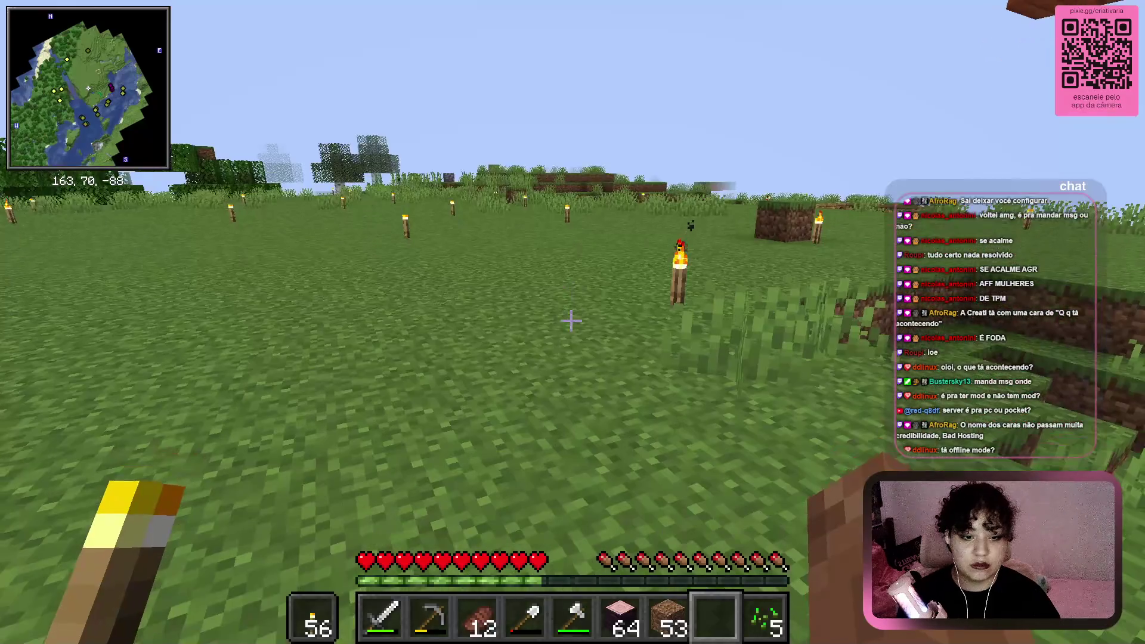
Walk down the grassy slope into the sea and swim along to the boat
{"action": "key", "text": "w"}
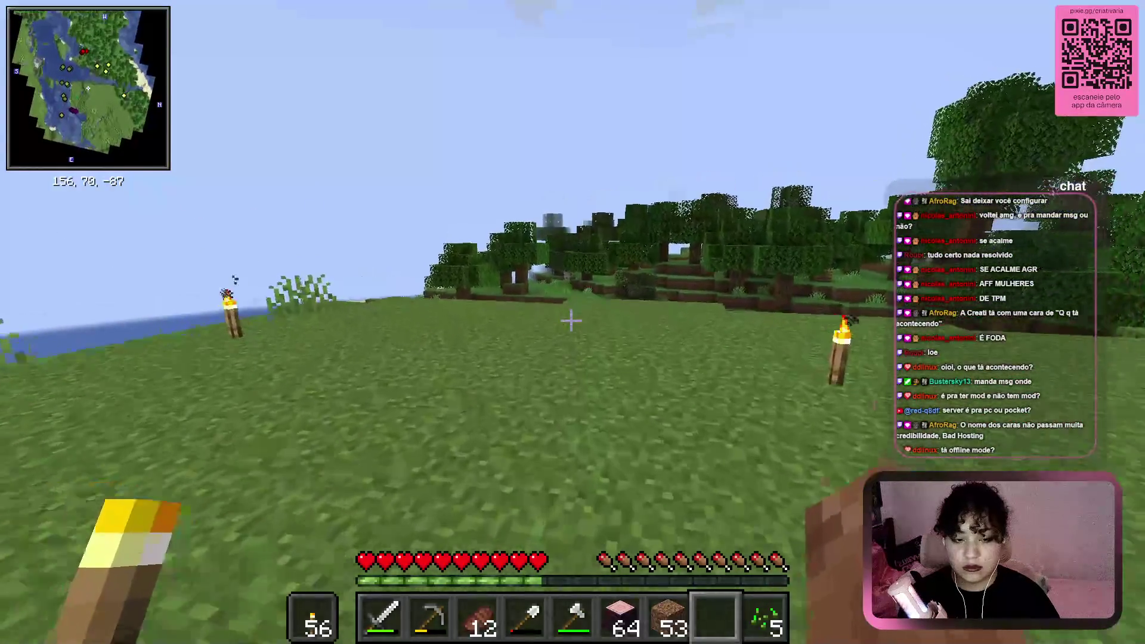
{"action": "key", "text": "w"}
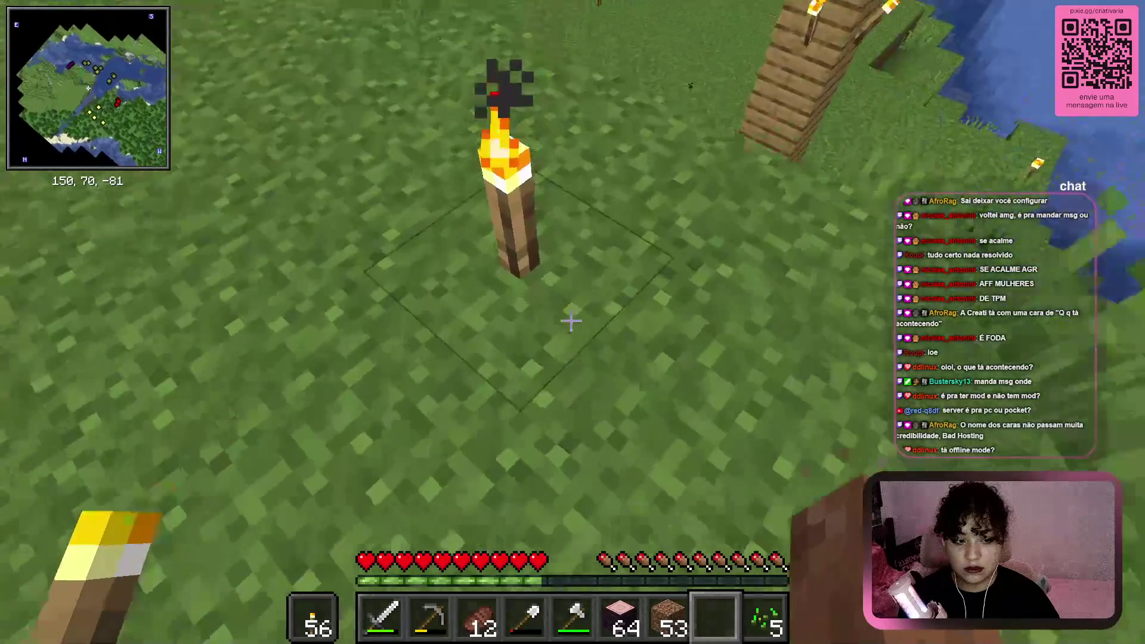
{"action": "key", "text": "w"}
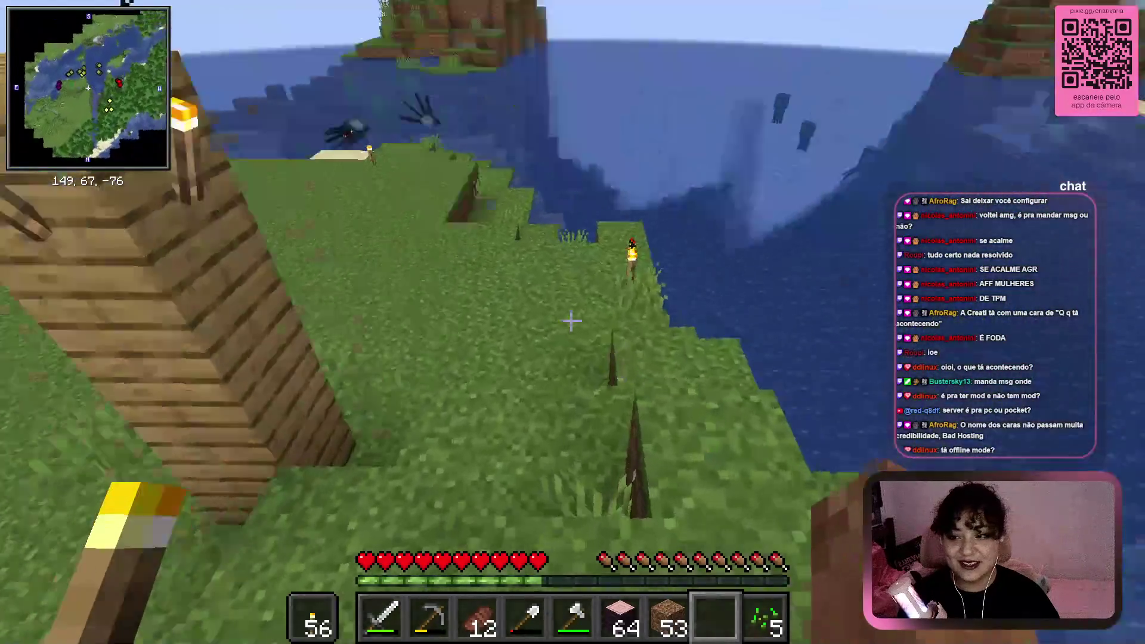
{"action": "key", "text": "w"}
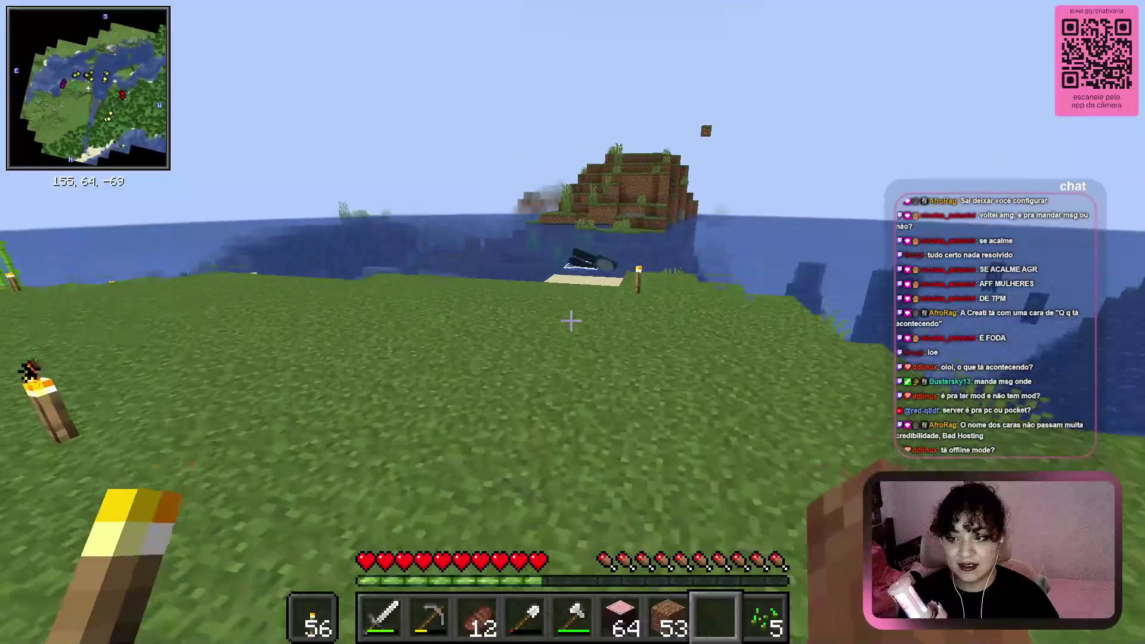
{"action": "key", "text": "w"}
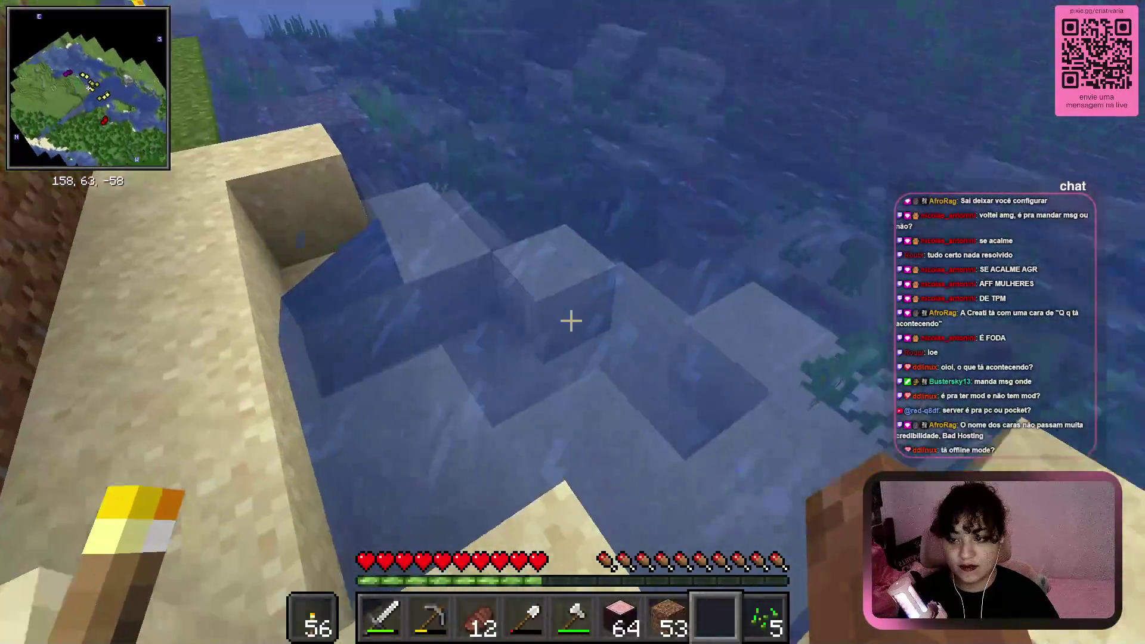
{"action": "key", "text": "space"}
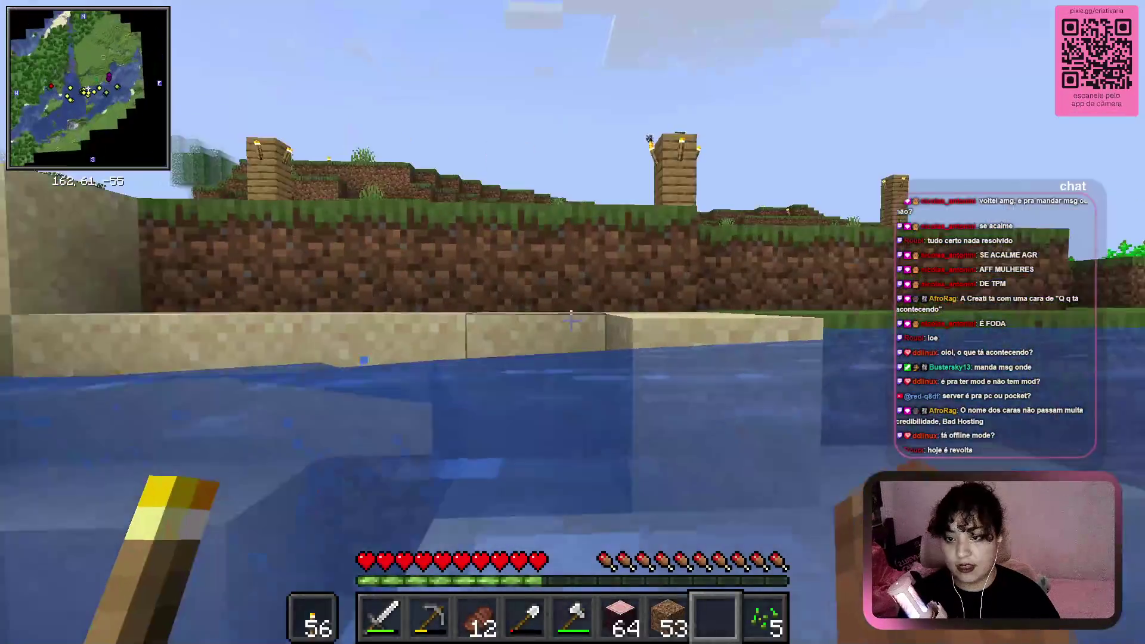
{"action": "left_click", "coordinate": [571, 321]}
{"action": "key", "text": "w"}
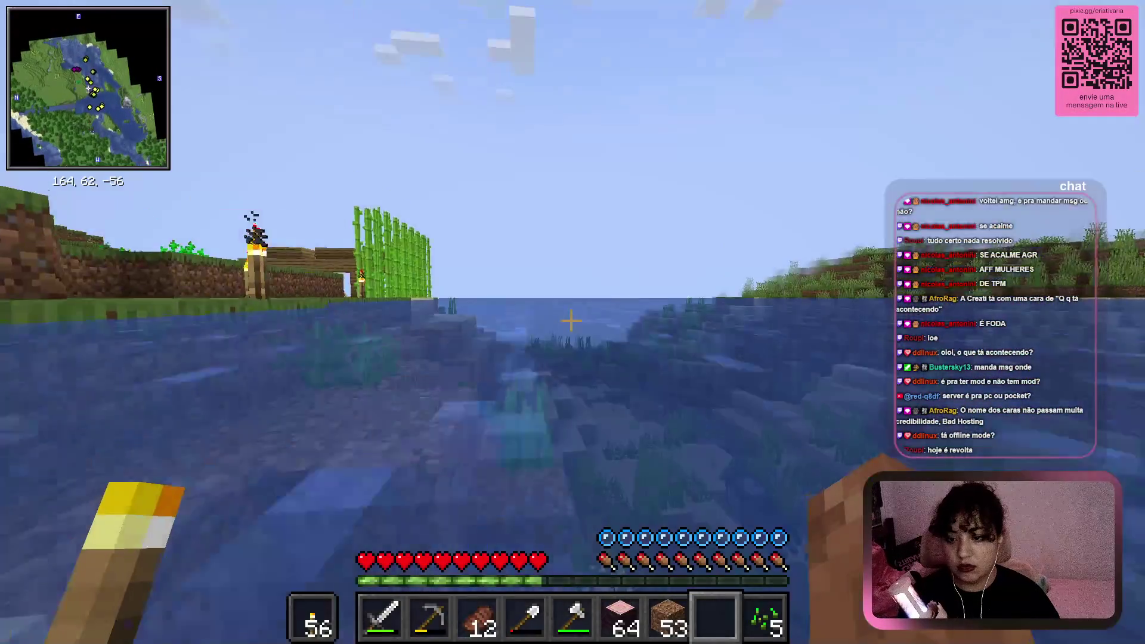
{"action": "key", "text": "space"}
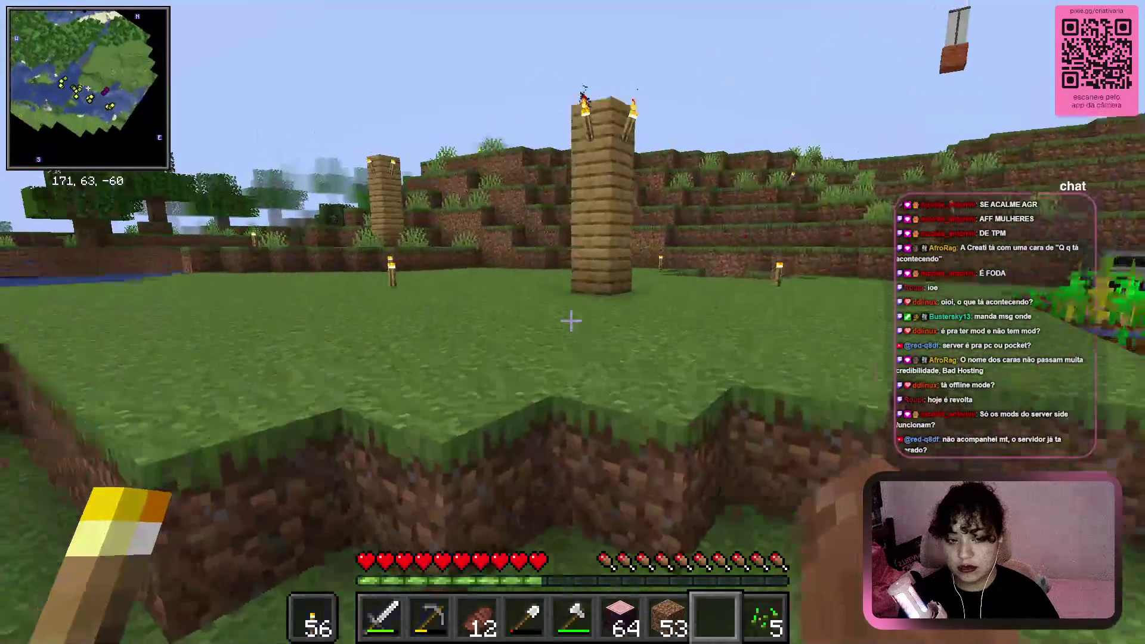
Climb onto the grass ledge, walk through the dirt tunnel and room, and back out
{"action": "key", "text": "w"}
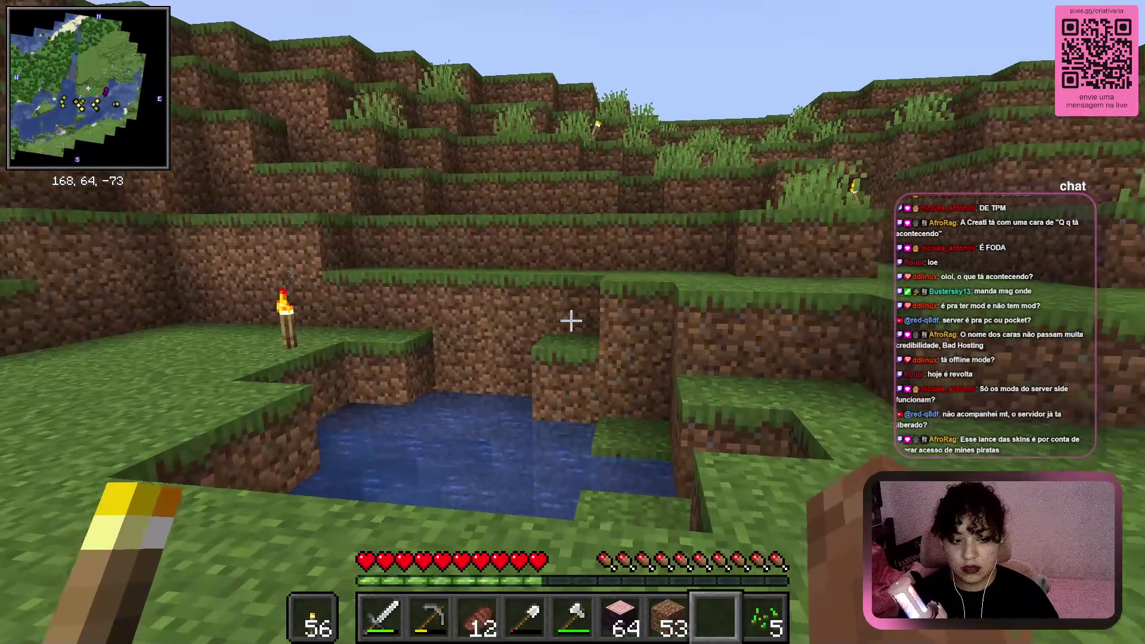
{"action": "key", "text": "w"}
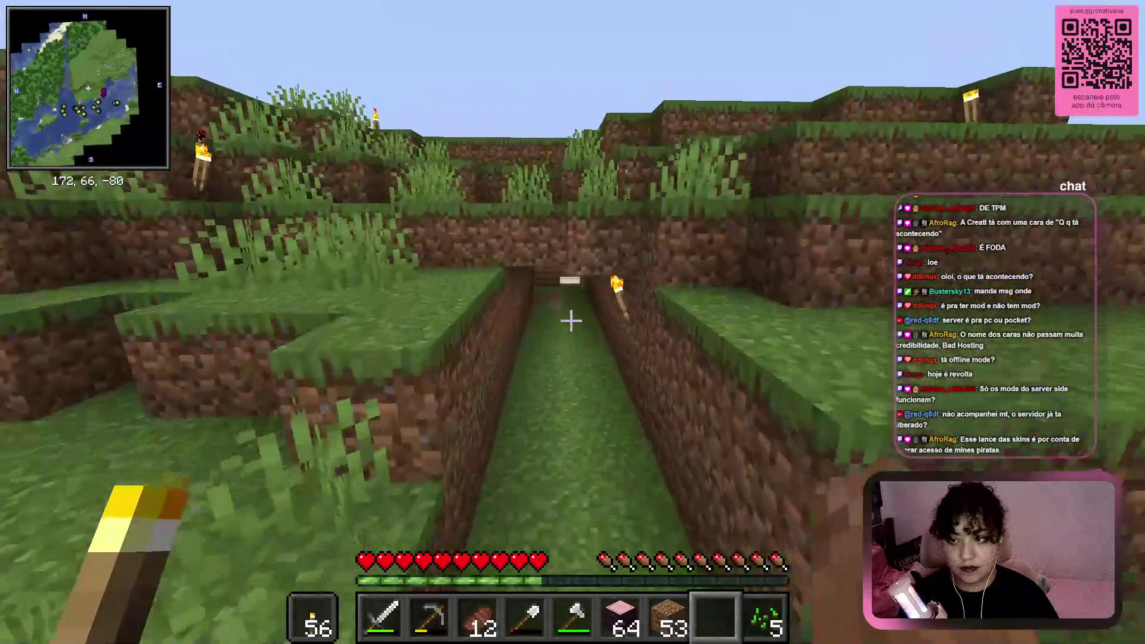
{"action": "key", "text": "w"}
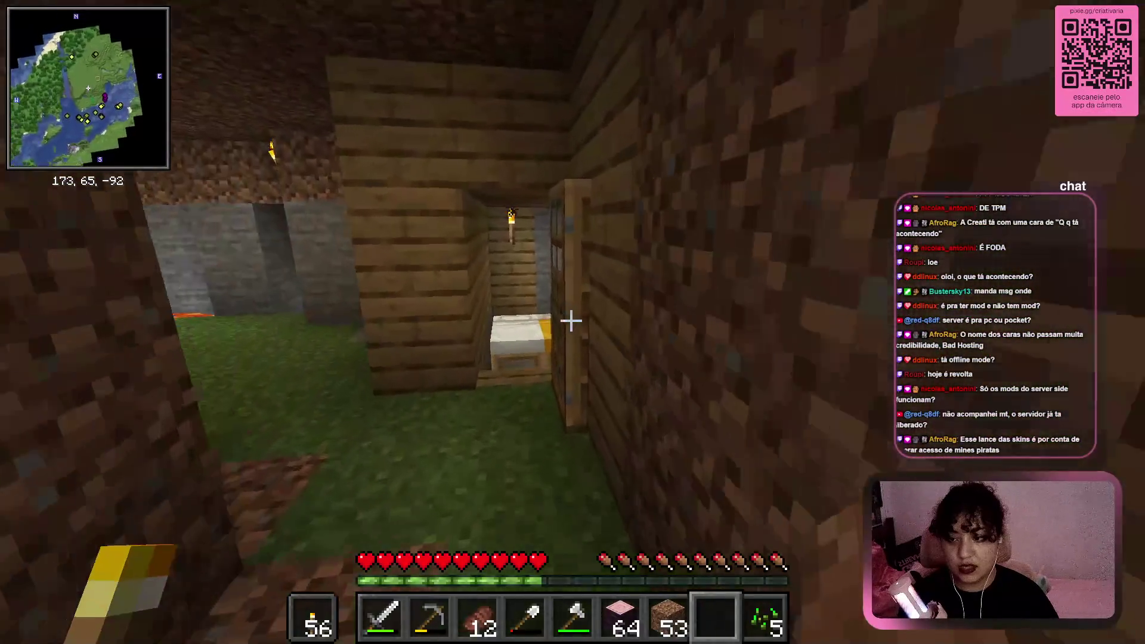
{"action": "key", "text": "w"}
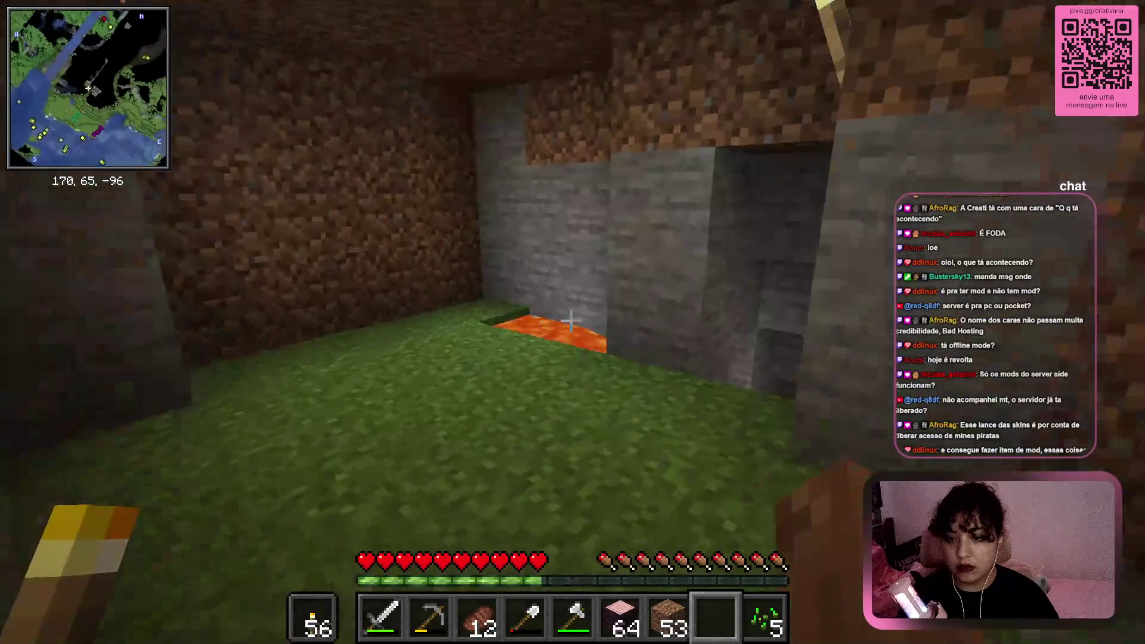
{"action": "key", "text": "w"}
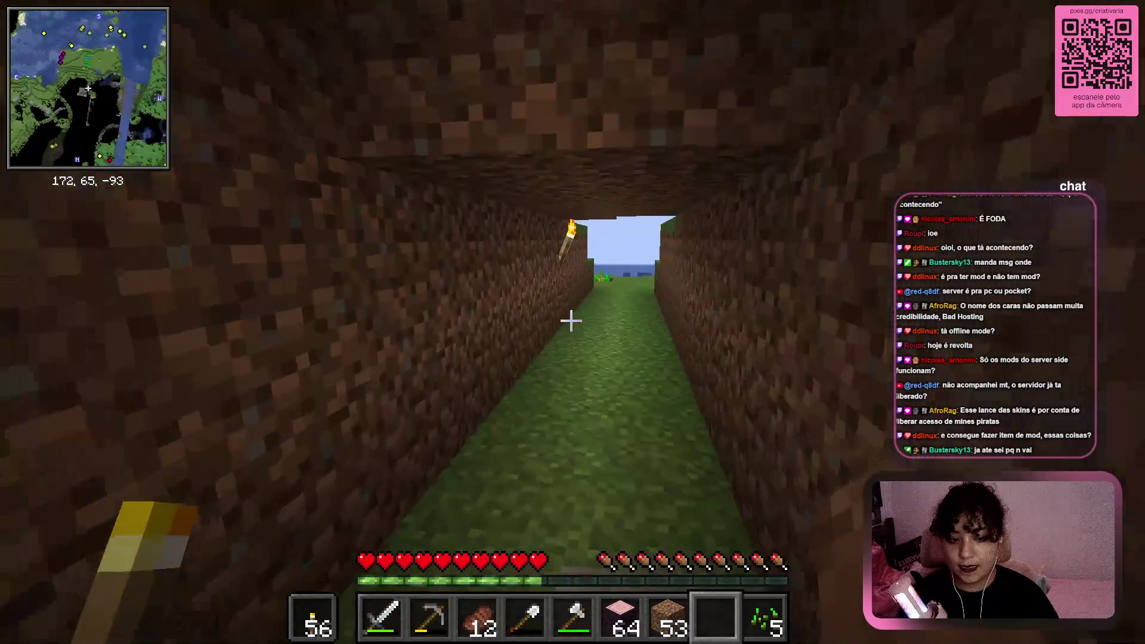
{"action": "key", "text": "w"}
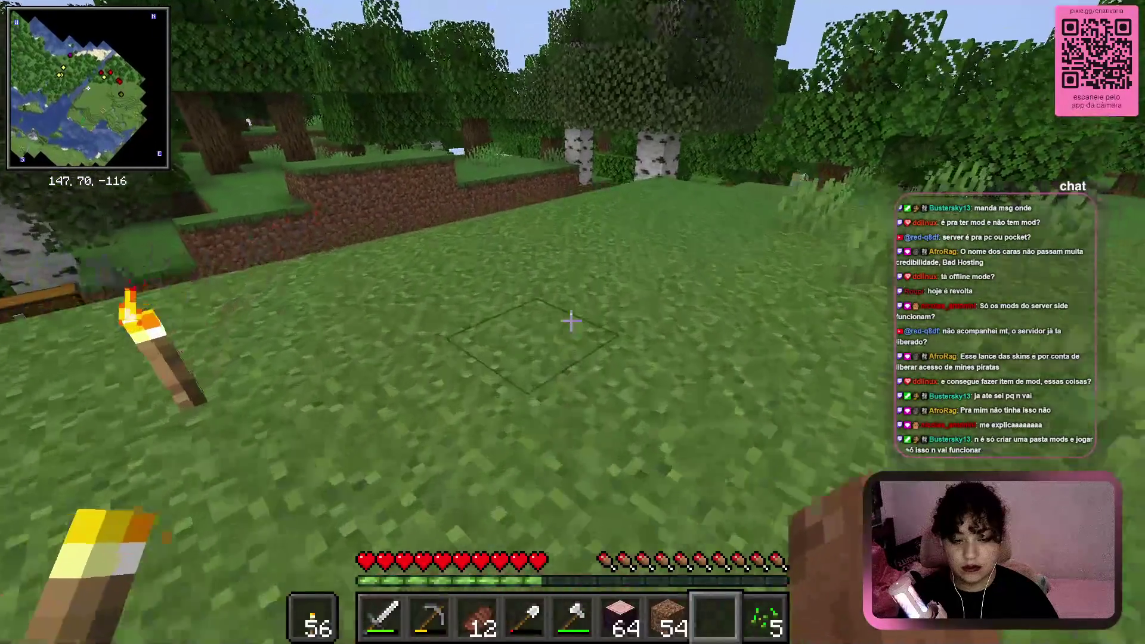
{"action": "scroll", "coordinate": [571, 321], "scroll_direction": "up", "scroll_amount": 1}
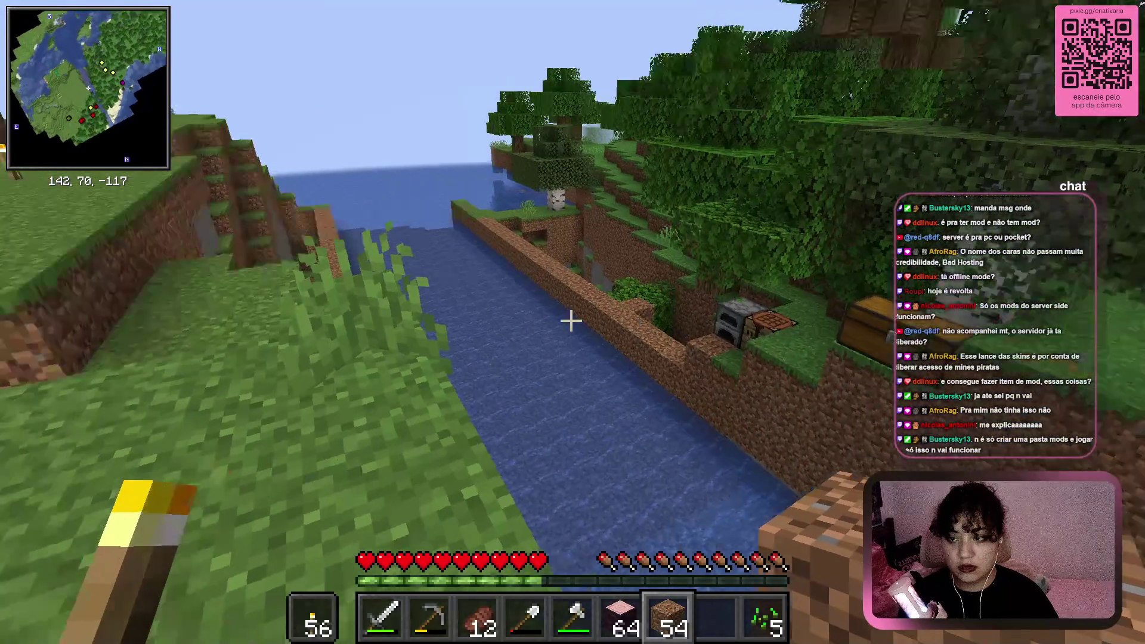
Walk along the river, select an empty hotbar slot and open the creative catalogue
{"action": "key", "text": "w"}
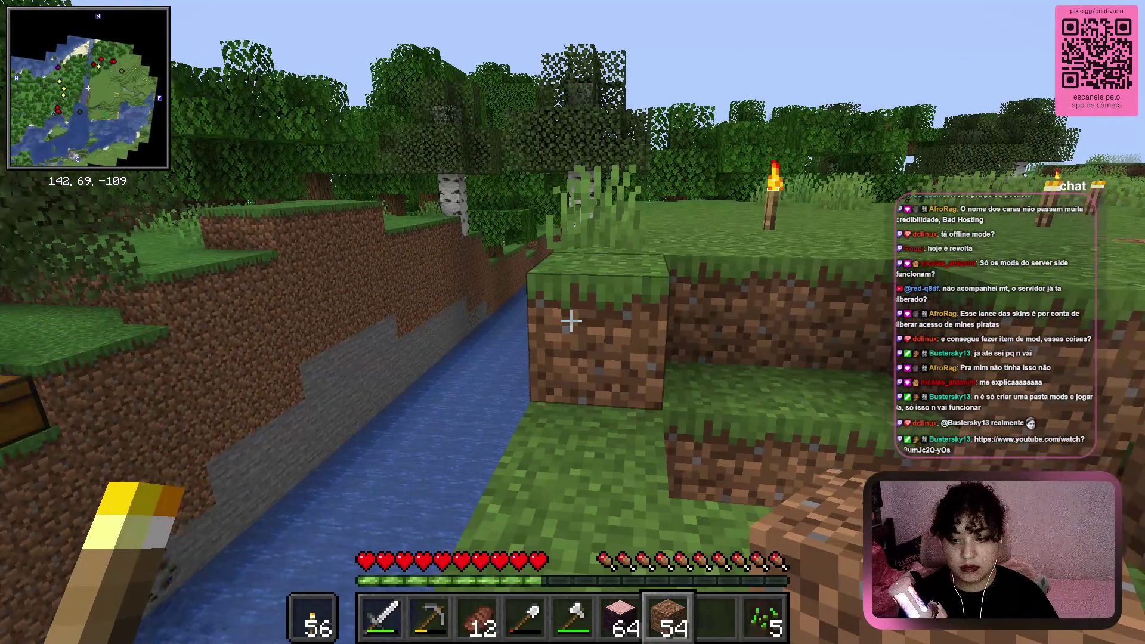
{"action": "scroll", "coordinate": [571, 321], "scroll_direction": "down", "scroll_amount": 1}
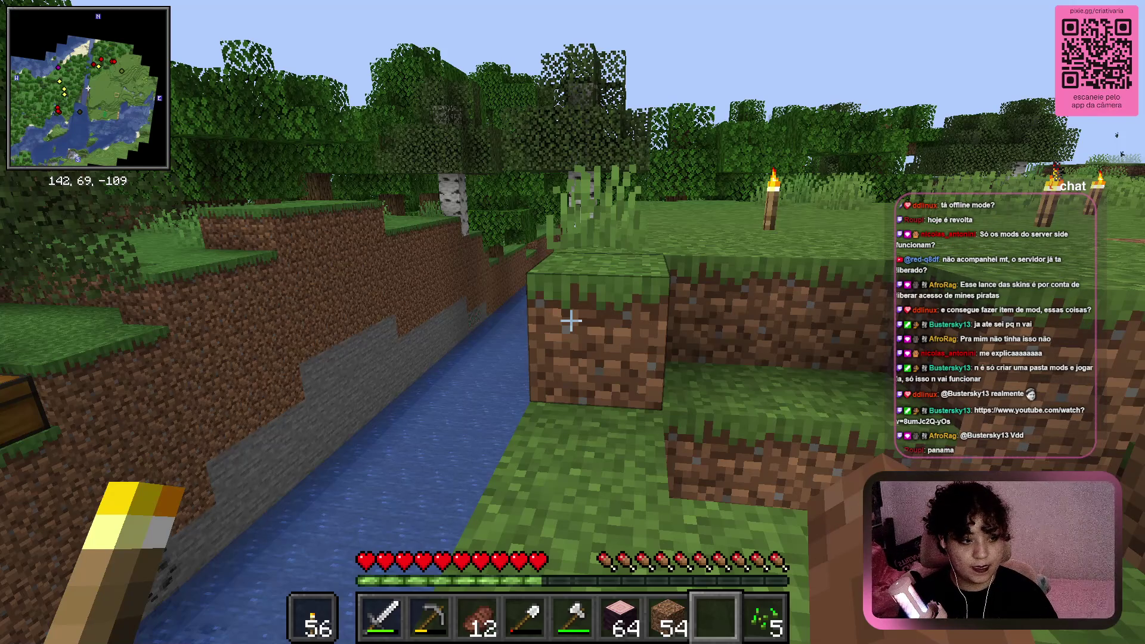
{"action": "key", "text": "e"}
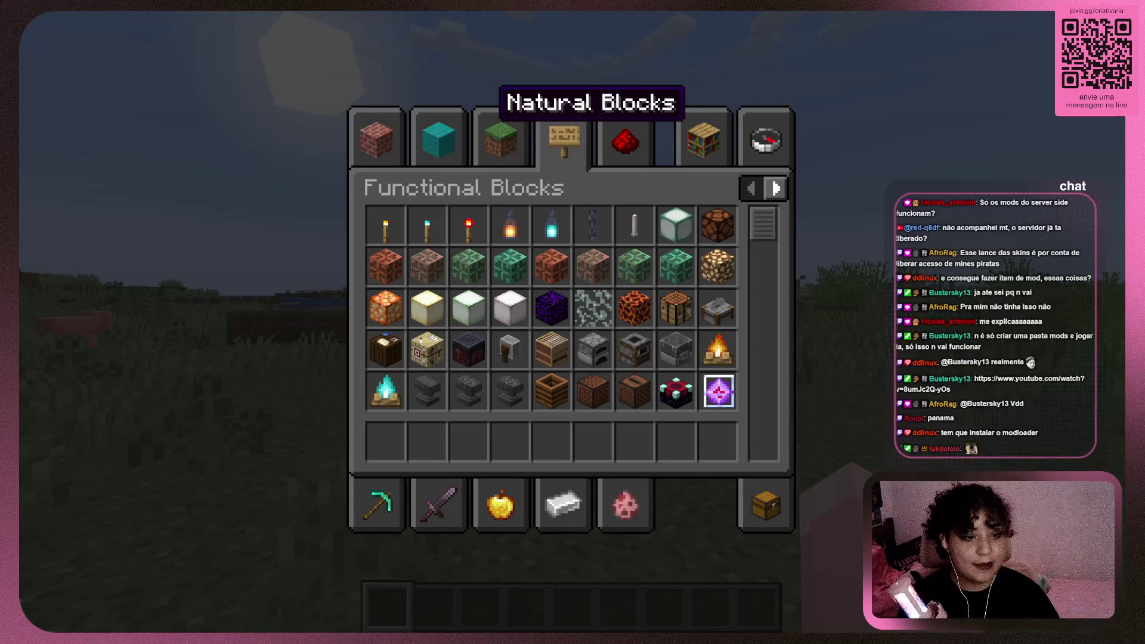
{"action": "key", "text": "alt+Tab"}
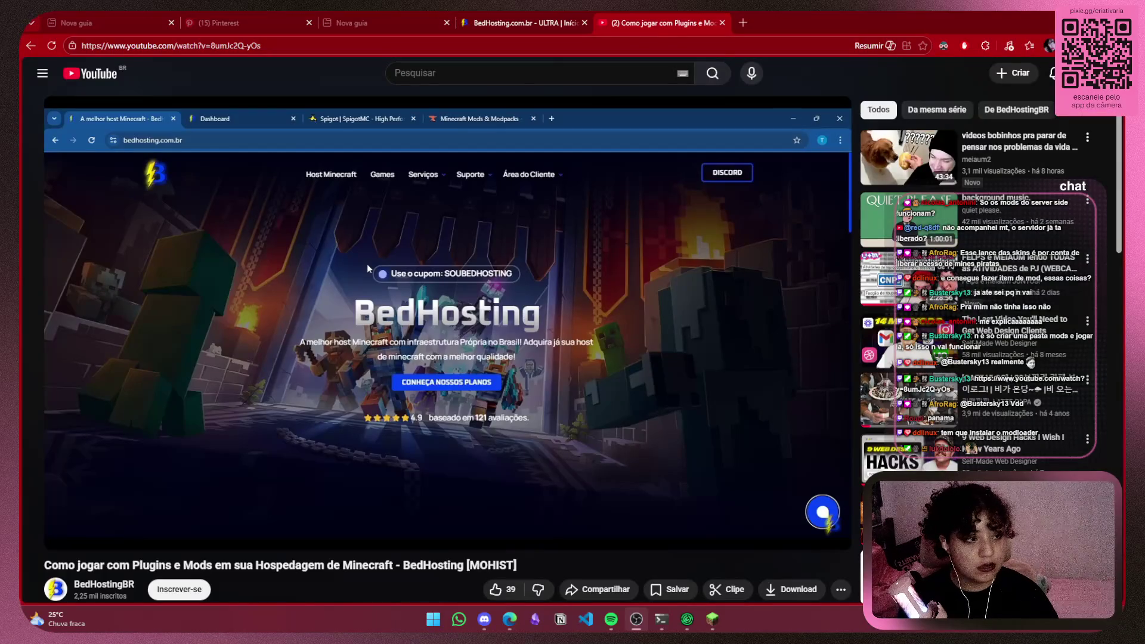
Play the BedHosting Mohist tutorial and seek to the server file deletion around 2:05
{"action": "left_click", "coordinate": [448, 465]}
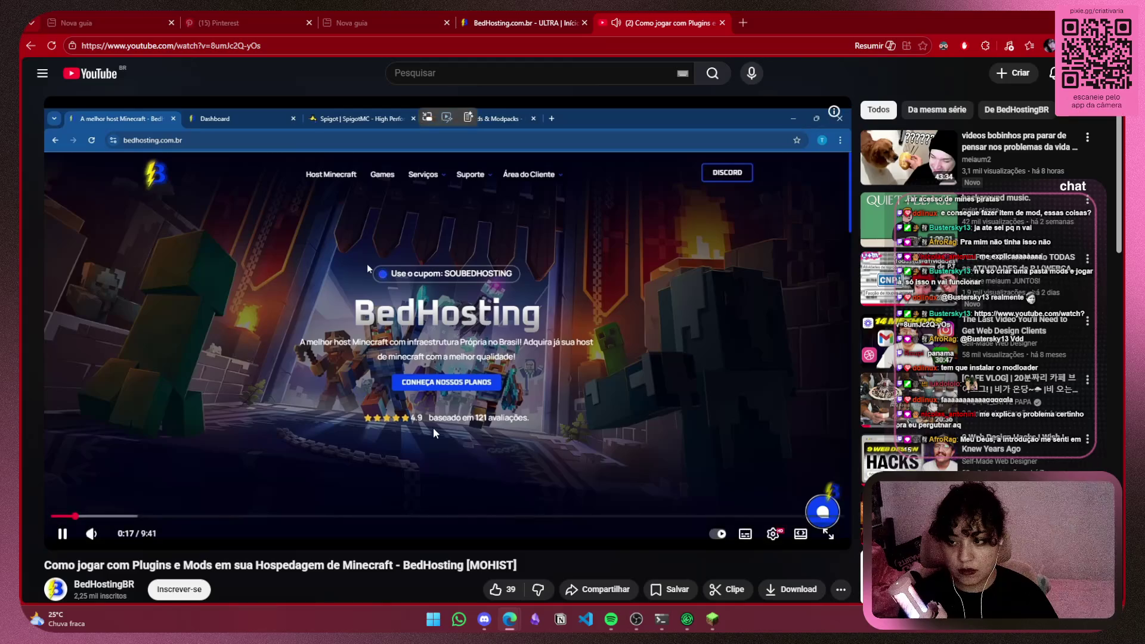
{"action": "left_click", "coordinate": [491, 433]}
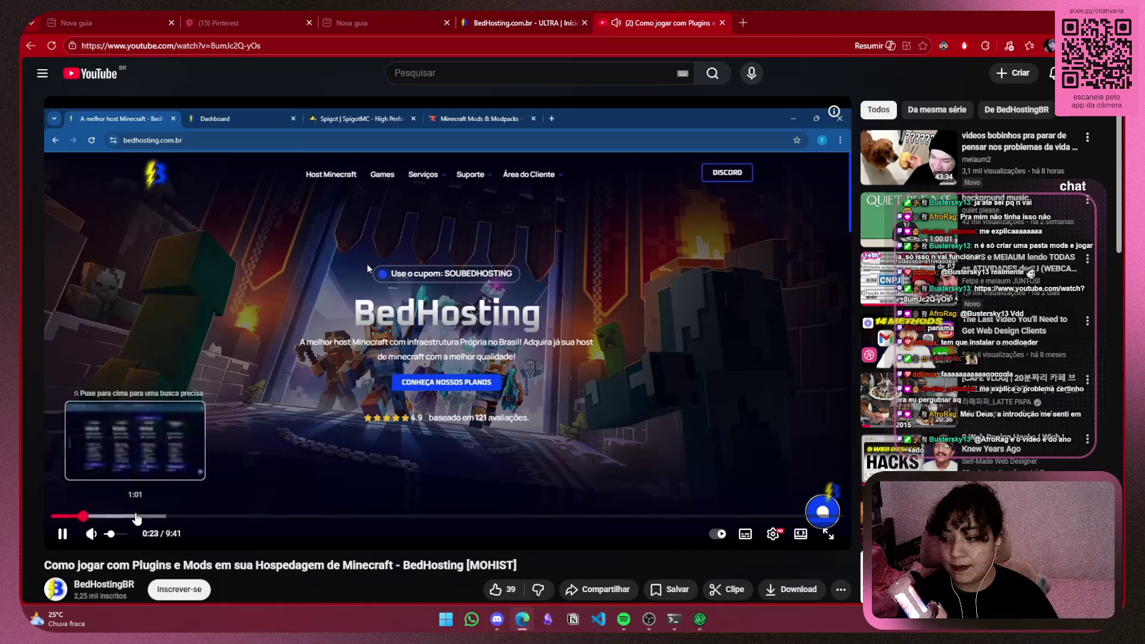
{"action": "left_click", "coordinate": [136, 516]}
{"action": "left_click", "coordinate": [195, 516]}
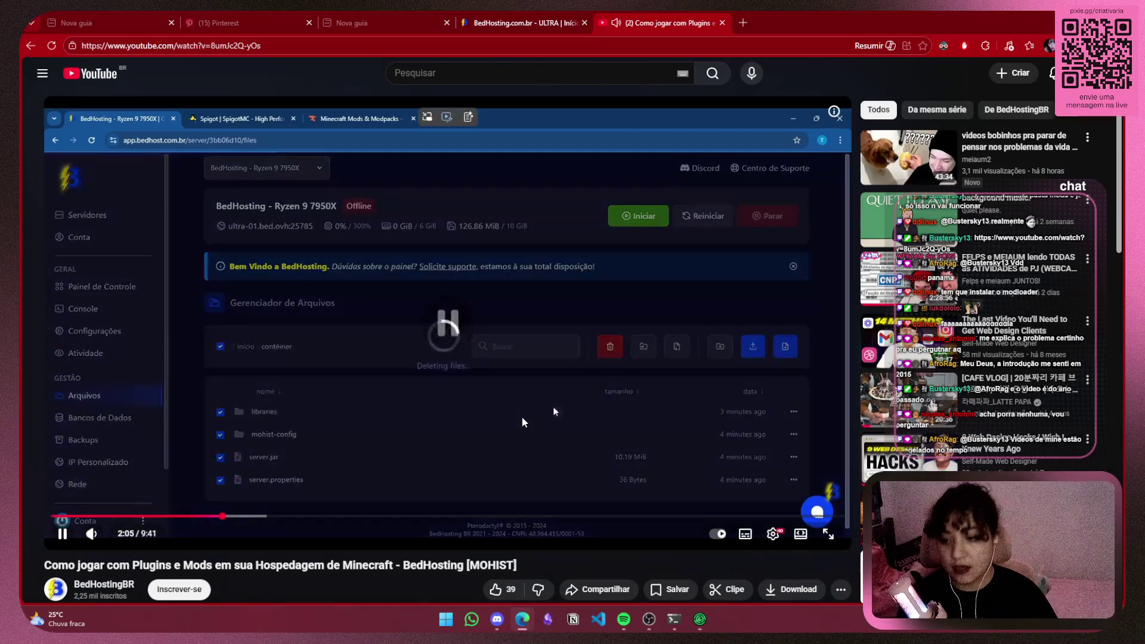
{"action": "left_click", "coordinate": [522, 417]}
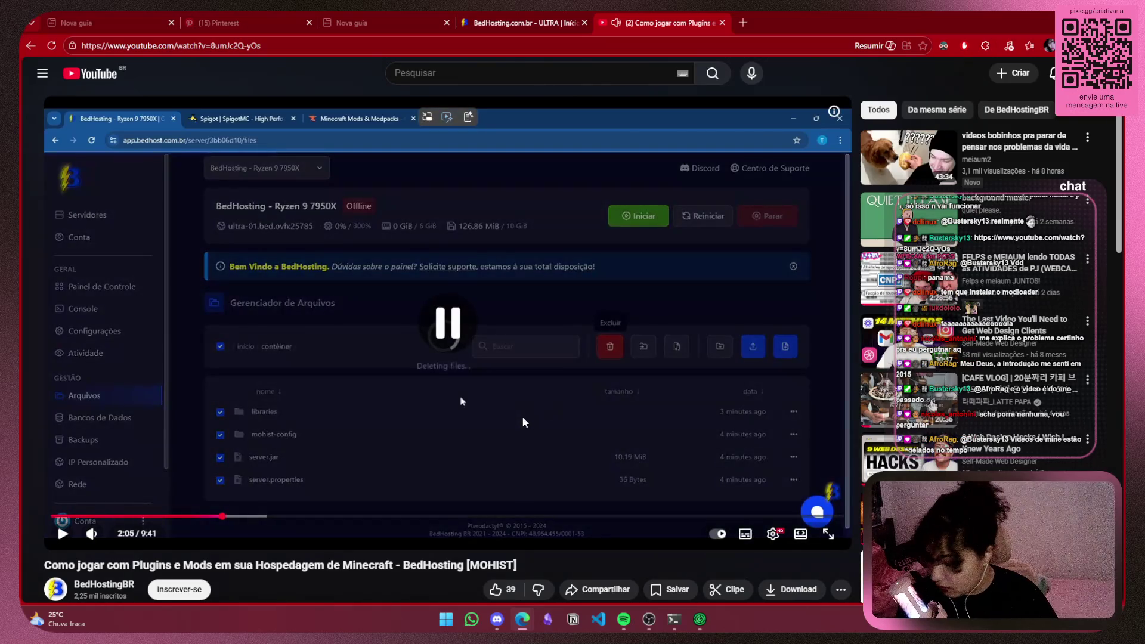
Watch the tutorial through the emptied file list and Mohist search to the Download Mohist page
{"action": "left_click", "coordinate": [553, 373]}
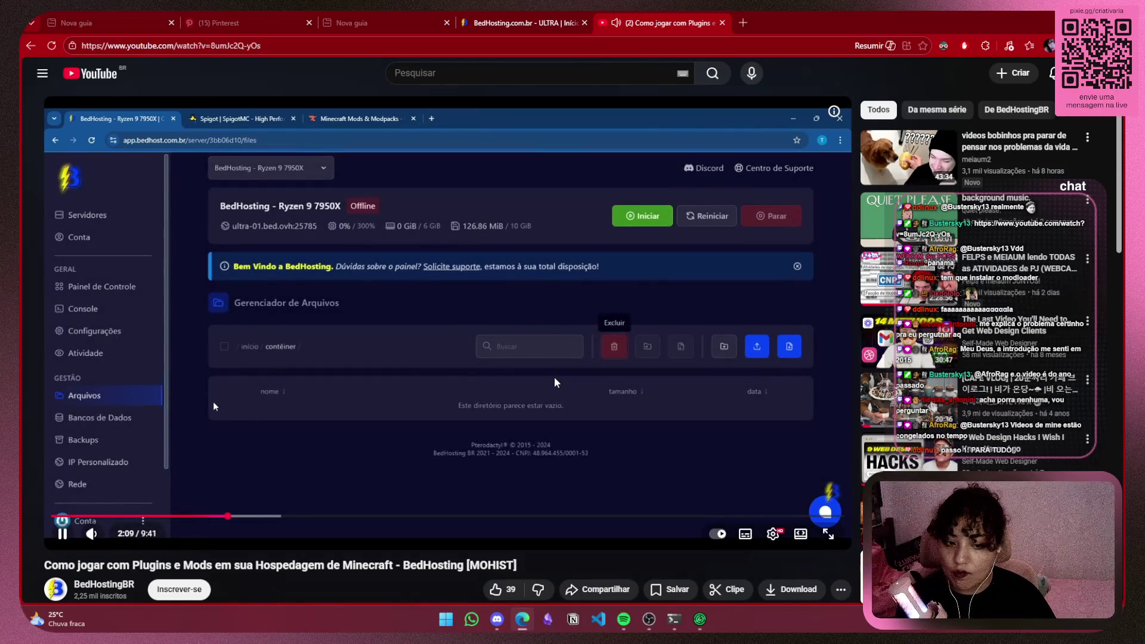
{"action": "left_click", "coordinate": [555, 380]}
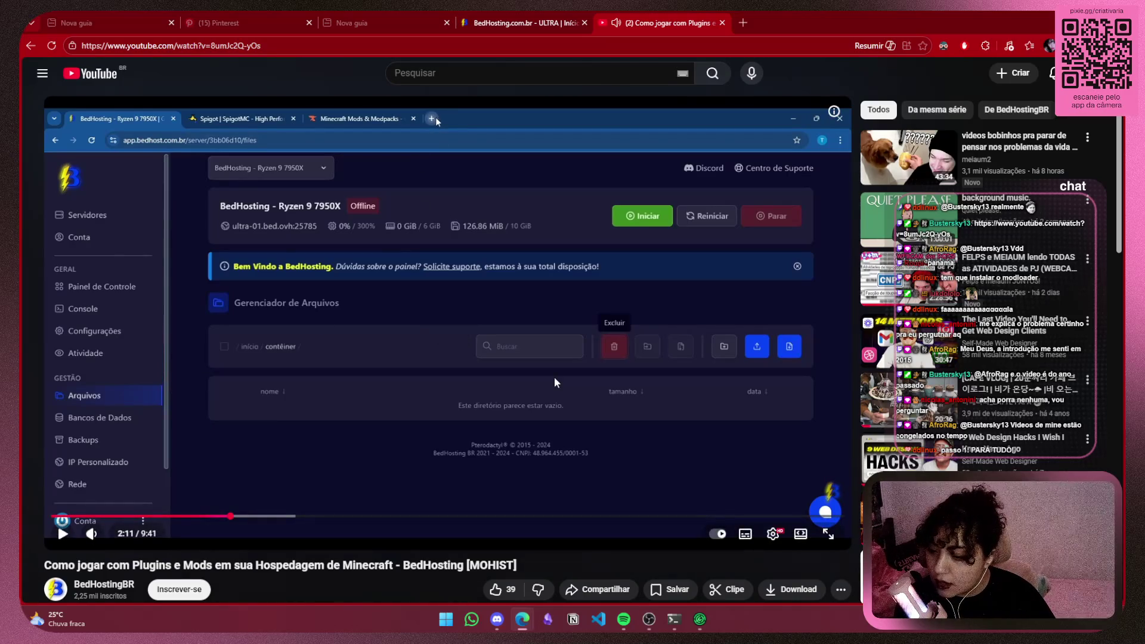
{"action": "left_click", "coordinate": [554, 380]}
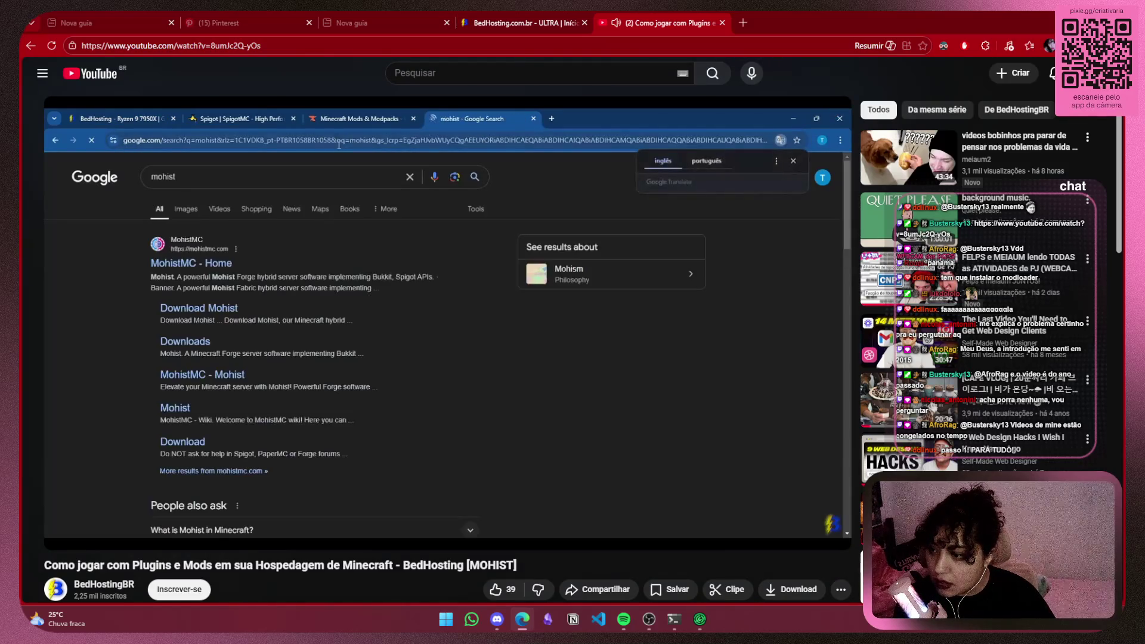
{"action": "left_click", "coordinate": [554, 377]}
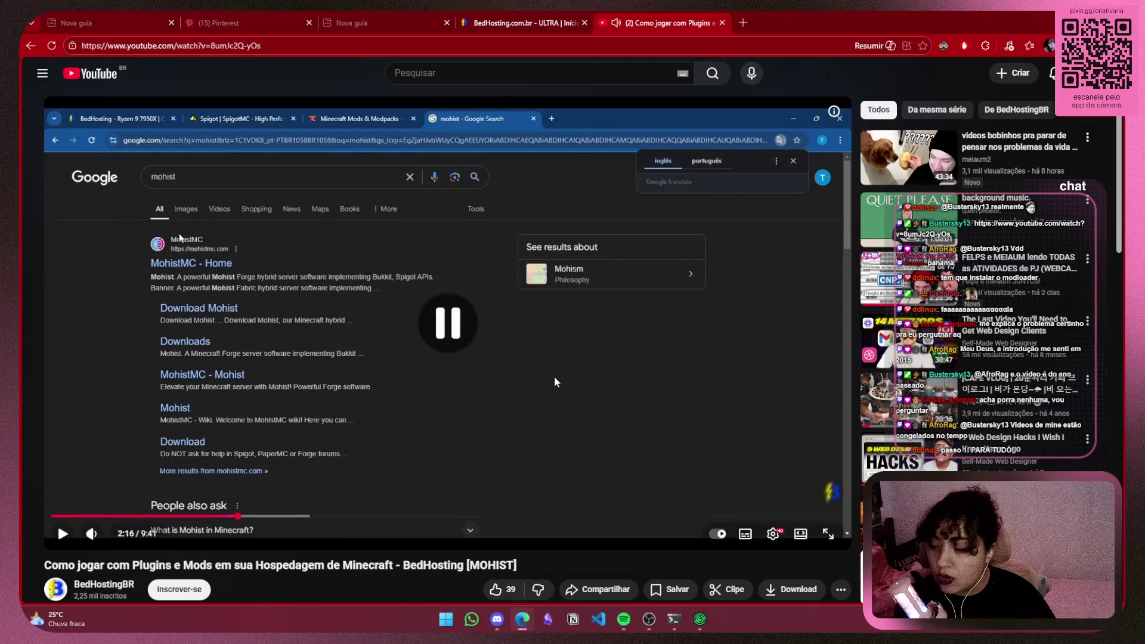
{"action": "left_click", "coordinate": [583, 366]}
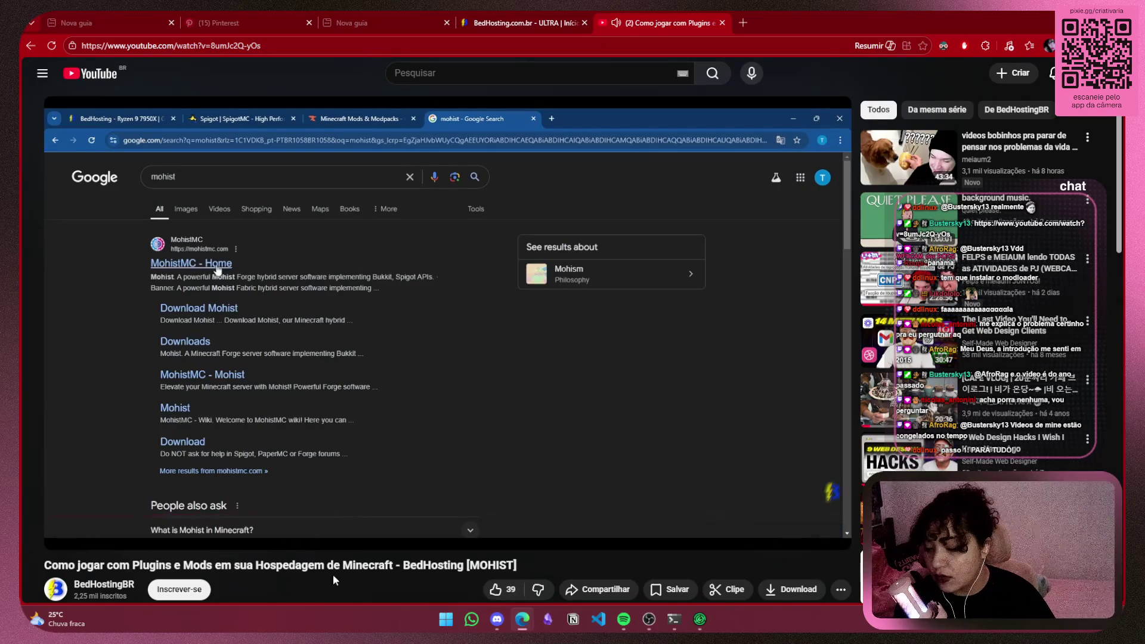
{"action": "scroll", "coordinate": [334, 576], "scroll_direction": "down", "scroll_amount": 3}
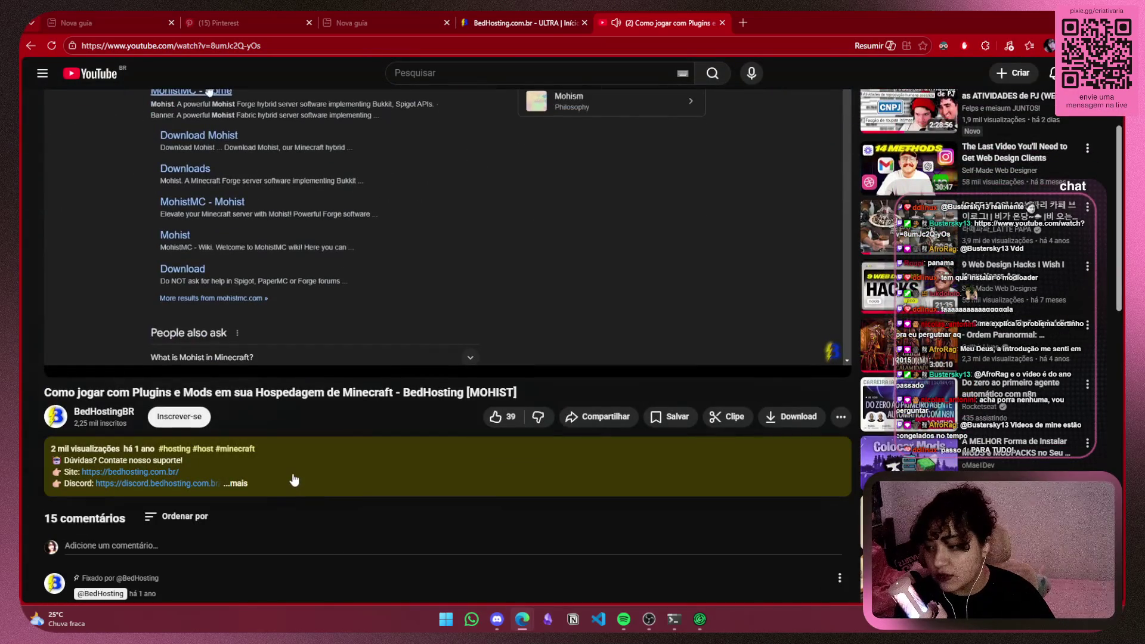
{"action": "scroll", "coordinate": [294, 474], "scroll_direction": "up", "scroll_amount": 3}
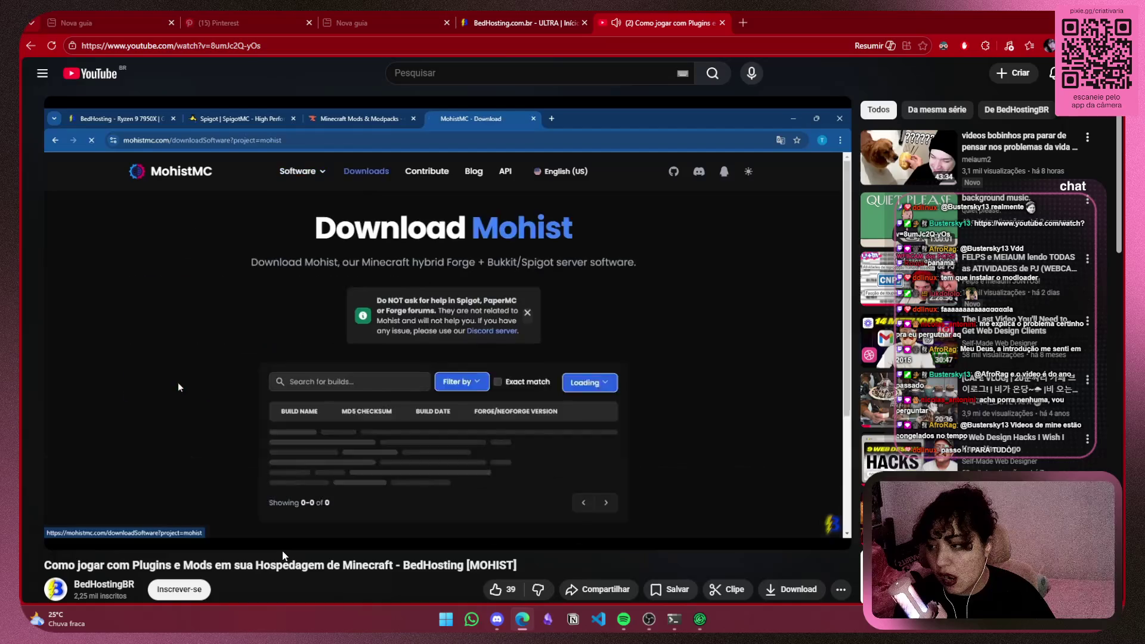
{"action": "left_click", "coordinate": [455, 544]}
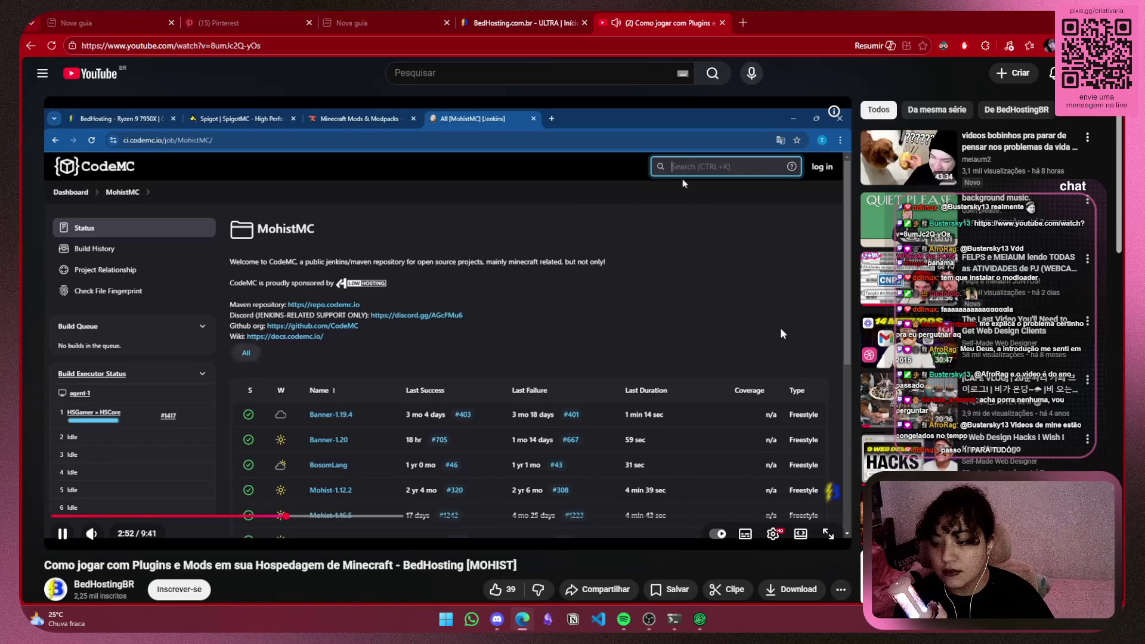
{"action": "scroll", "coordinate": [780, 327], "scroll_direction": "down", "scroll_amount": 3}
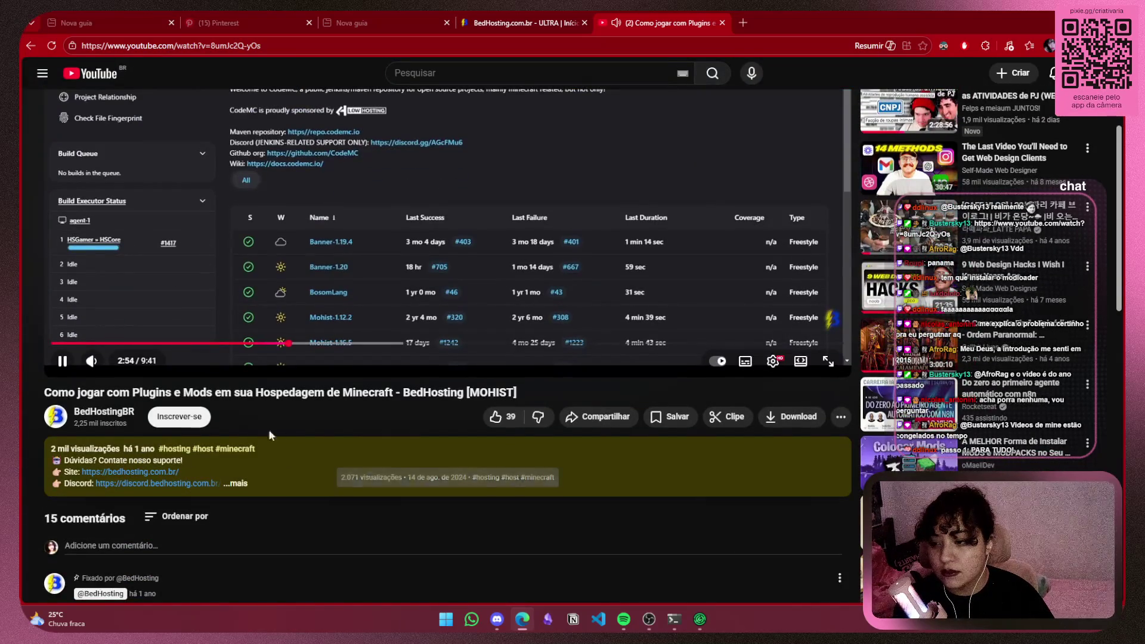
{"action": "scroll", "coordinate": [363, 434], "scroll_direction": "up", "scroll_amount": 3}
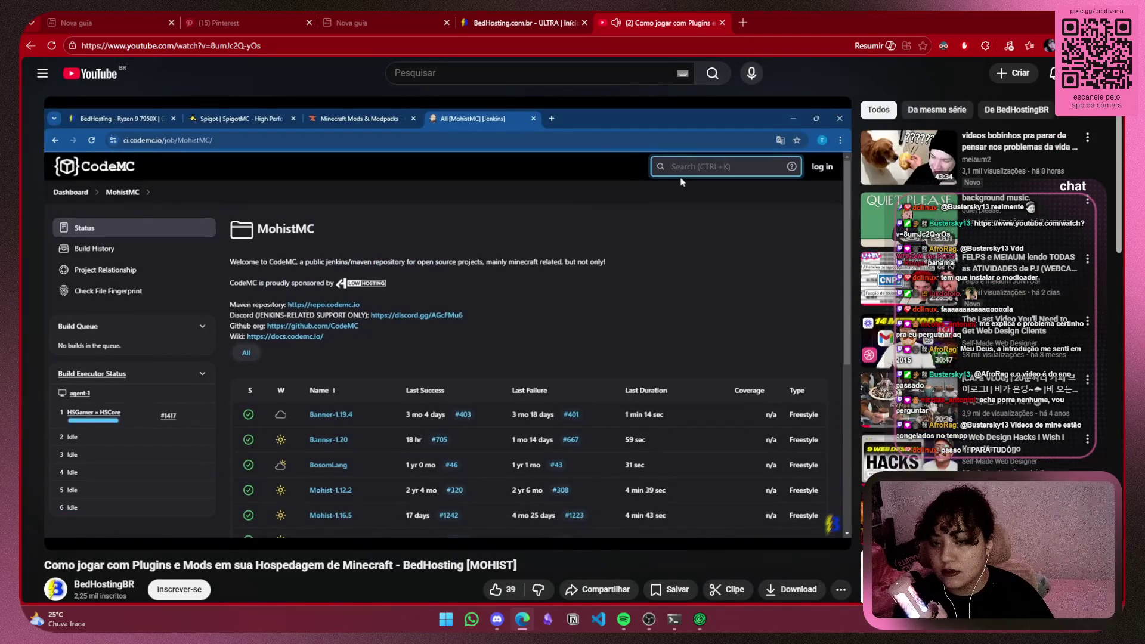
Follow the tutorial's CodeMC MohistMC page and 1.16.5 search to the Mohist-1.16.5 build
{"action": "left_click", "coordinate": [529, 395]}
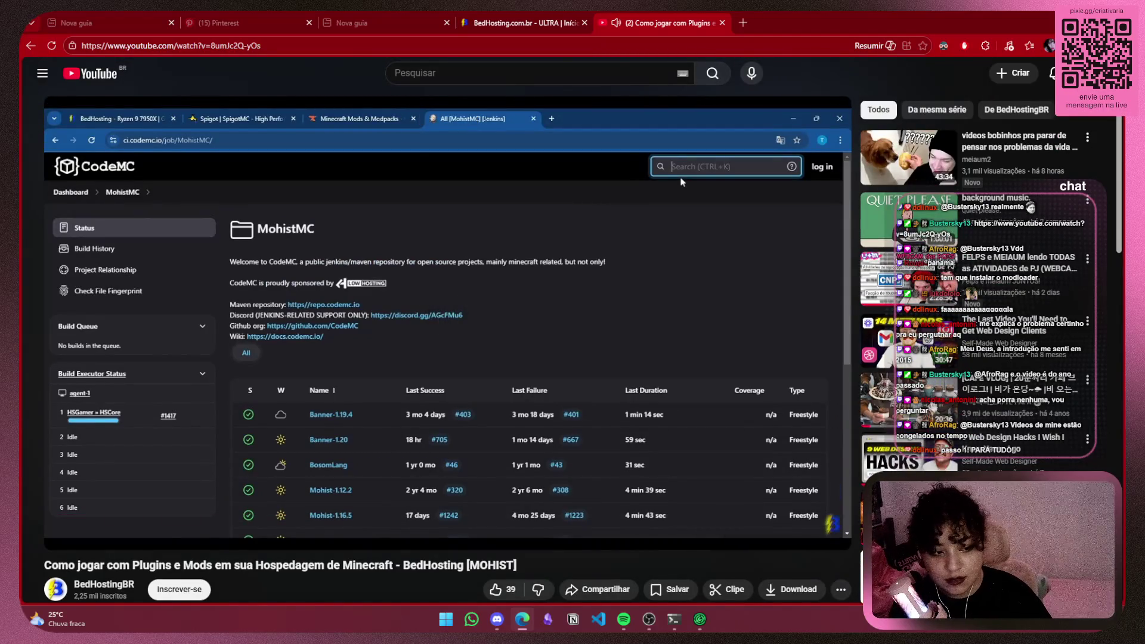
{"action": "left_click", "coordinate": [685, 434]}
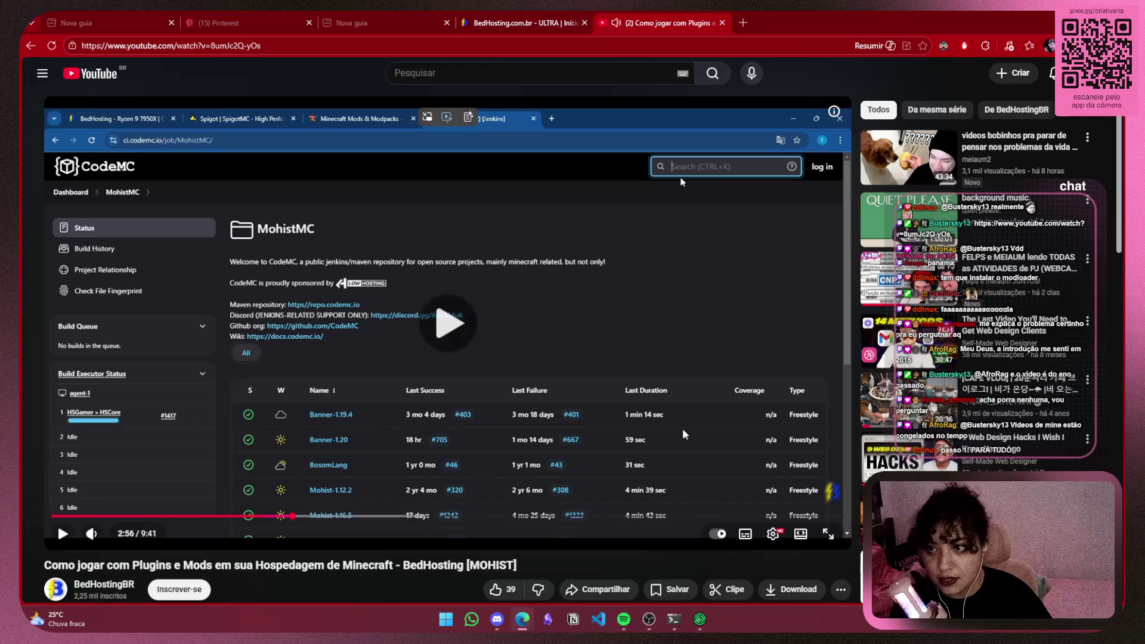
{"action": "left_click", "coordinate": [684, 434]}
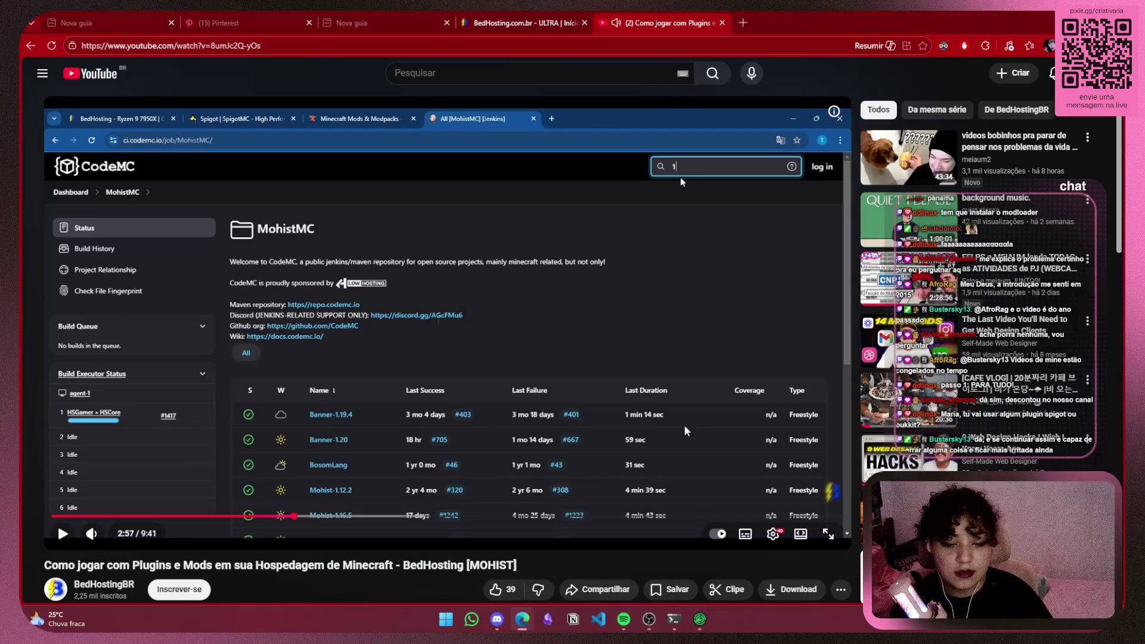
{"action": "left_click", "coordinate": [684, 430]}
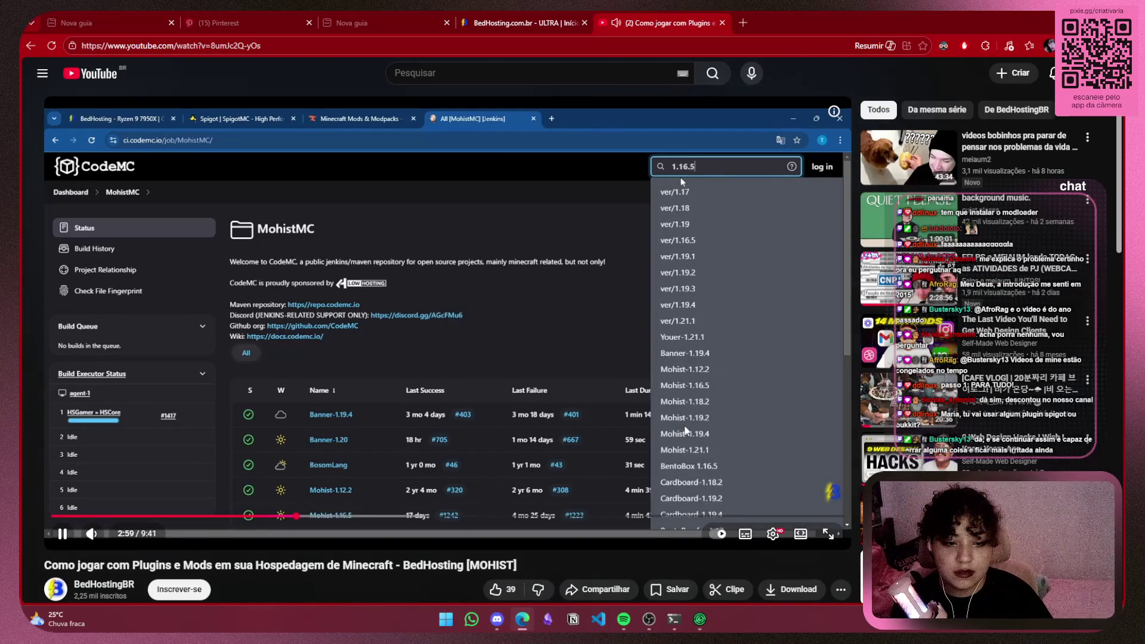
{"action": "left_click", "coordinate": [682, 416]}
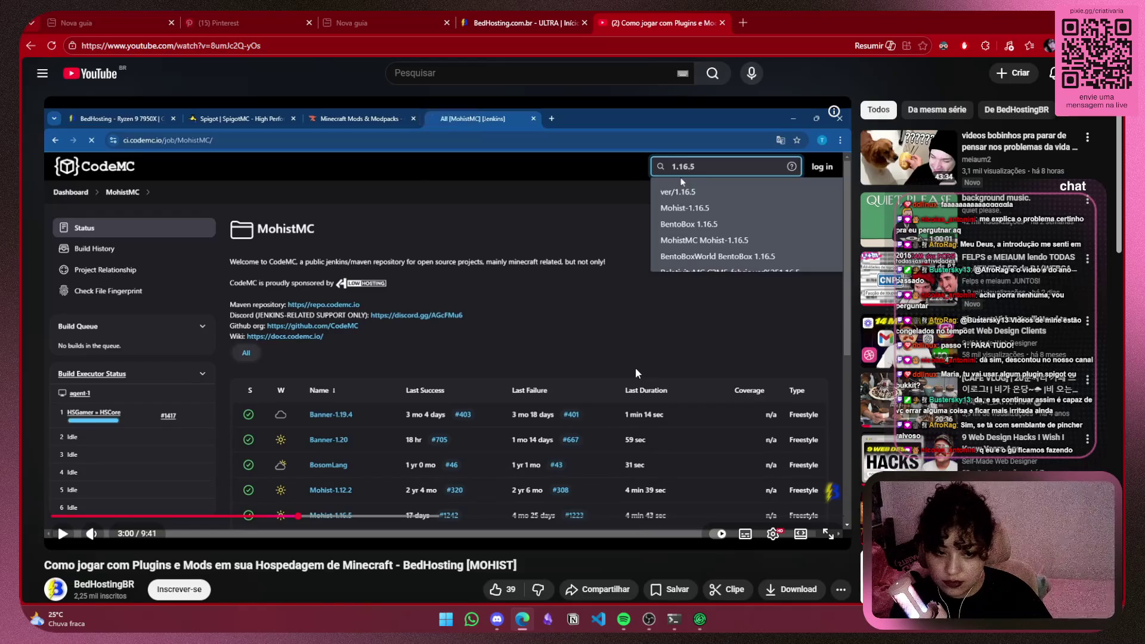
{"action": "left_click", "coordinate": [635, 367]}
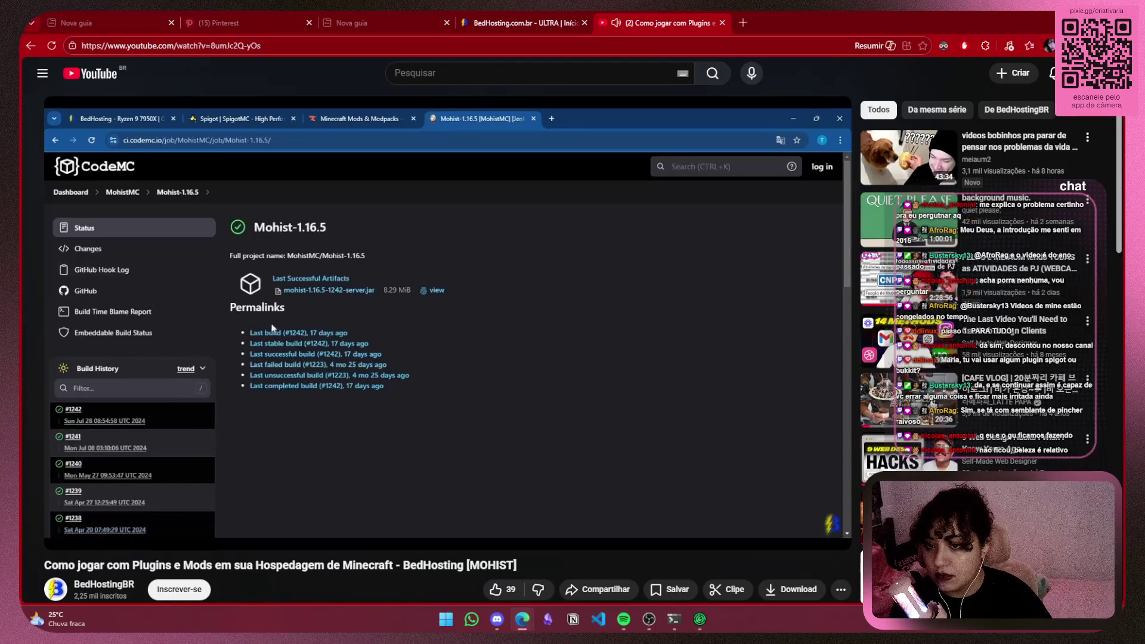
{"action": "key", "text": "ctrl+shift+Tab"}
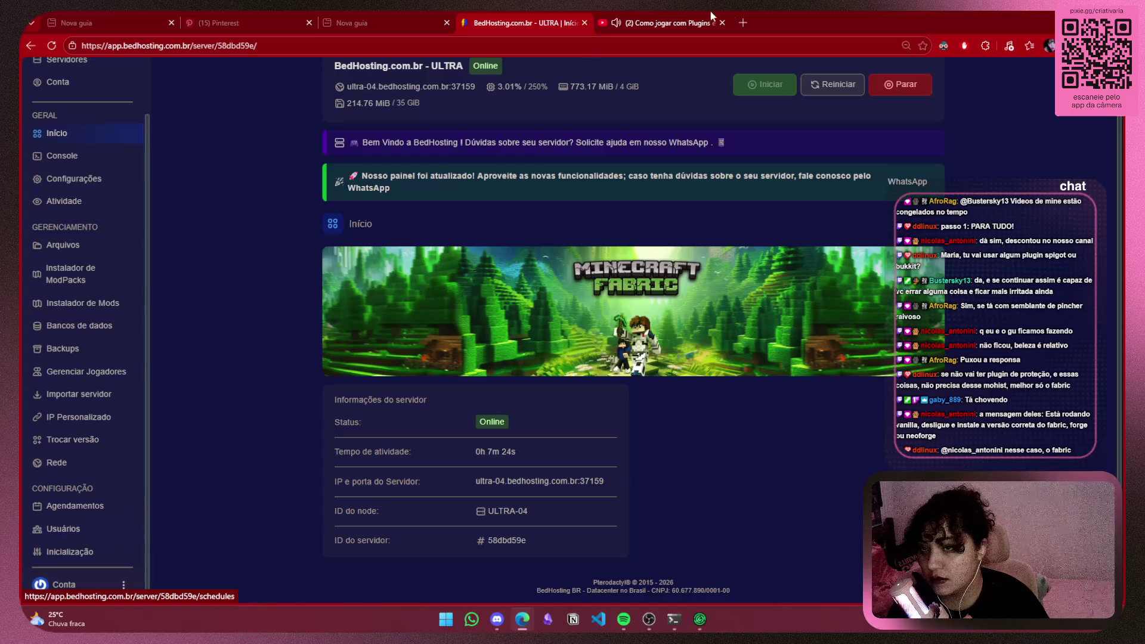
Pause the tutorial, review the server's Arquivos list with Fabric files and server.jar, then resume playback
{"action": "key", "text": "ctrl+Tab"}
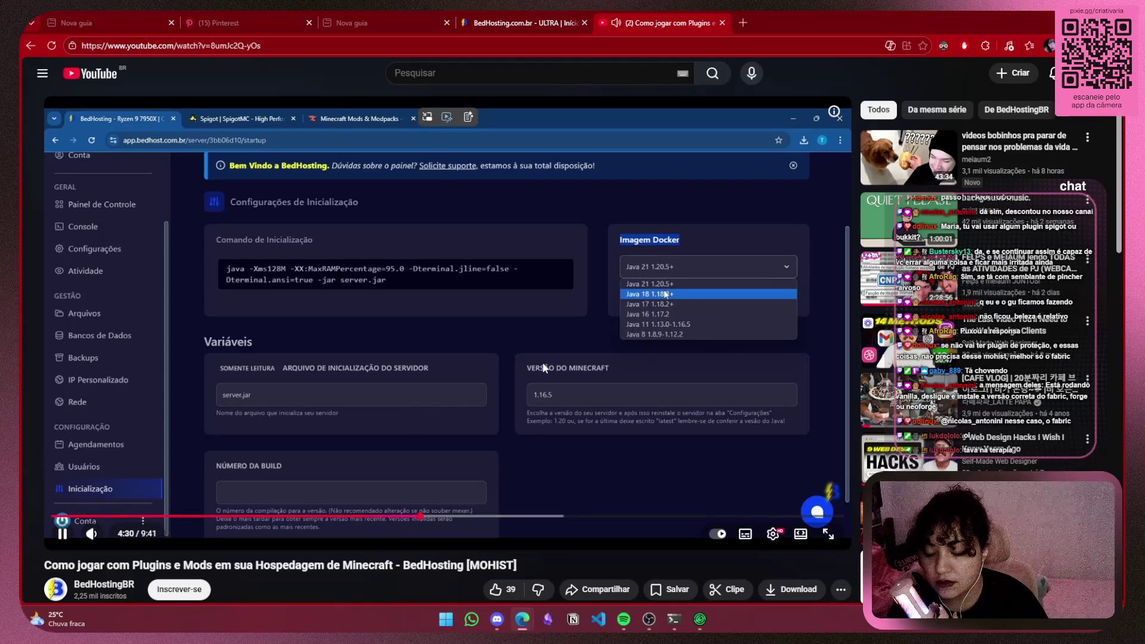
{"action": "left_click", "coordinate": [547, 300]}
{"action": "key", "text": "ctrl+shift+Tab"}
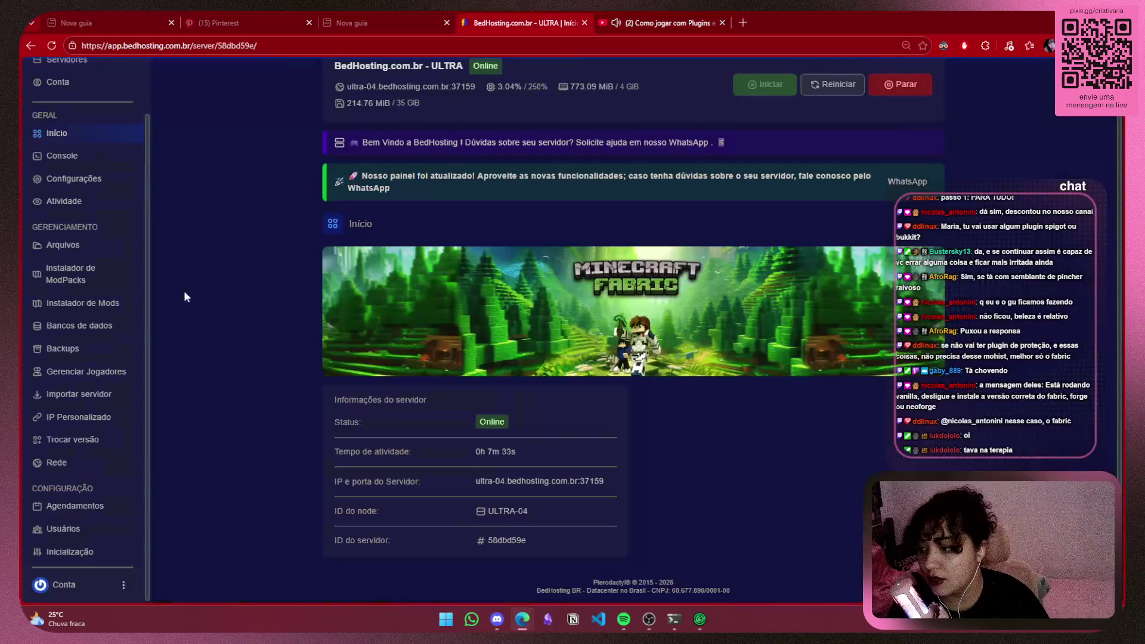
{"action": "left_click", "coordinate": [59, 245]}
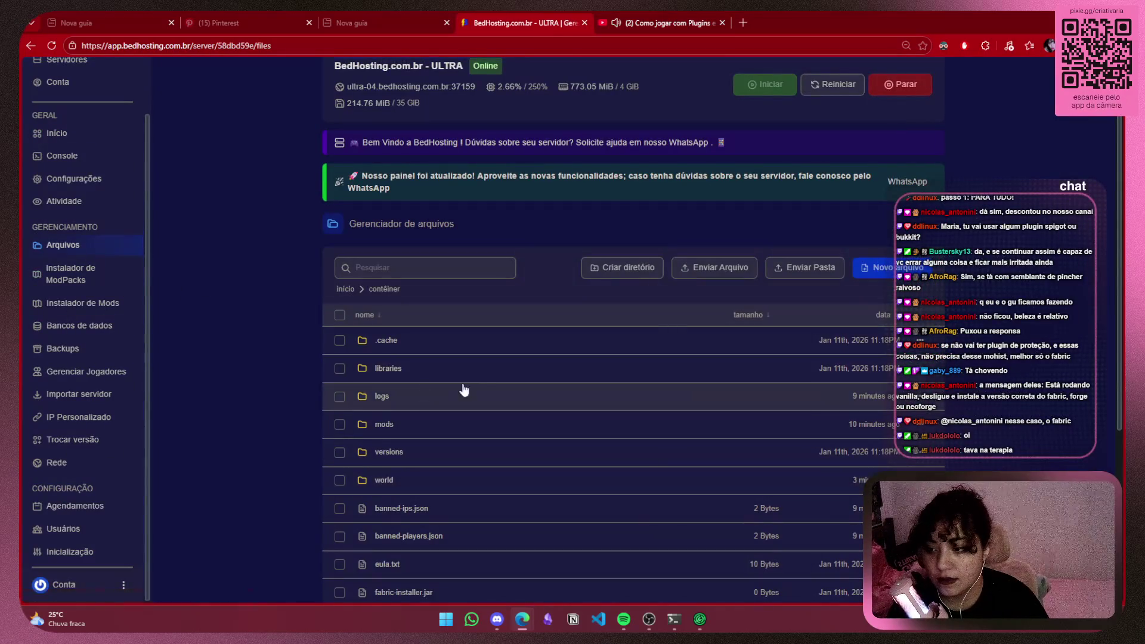
{"action": "scroll", "coordinate": [349, 426], "scroll_direction": "down", "scroll_amount": 5}
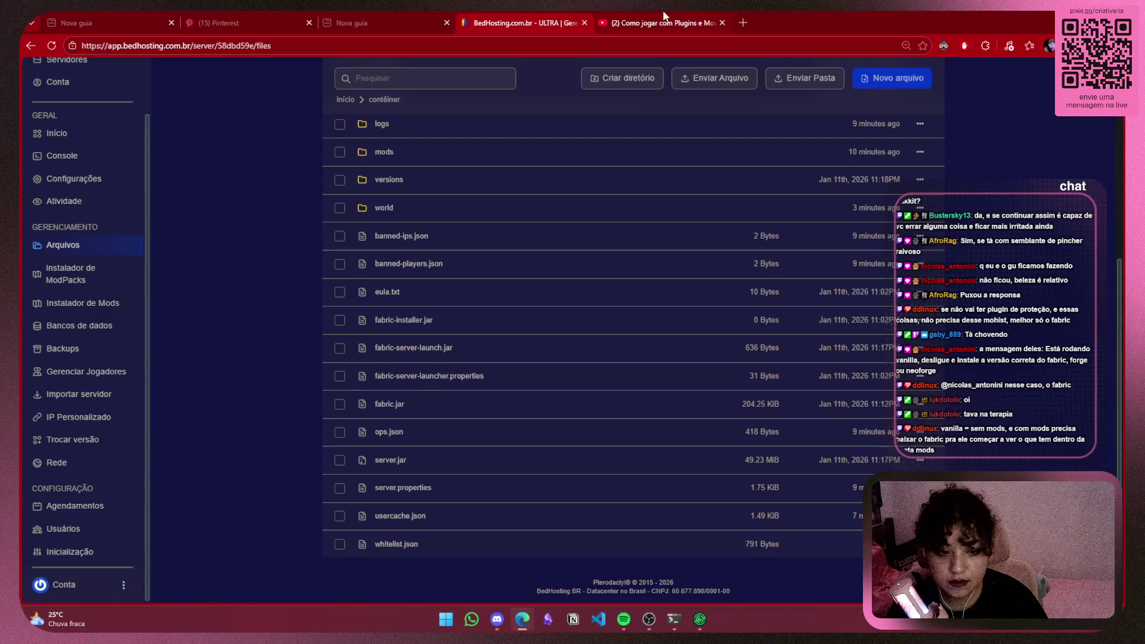
{"action": "mouse_move", "coordinate": [664, 16]}
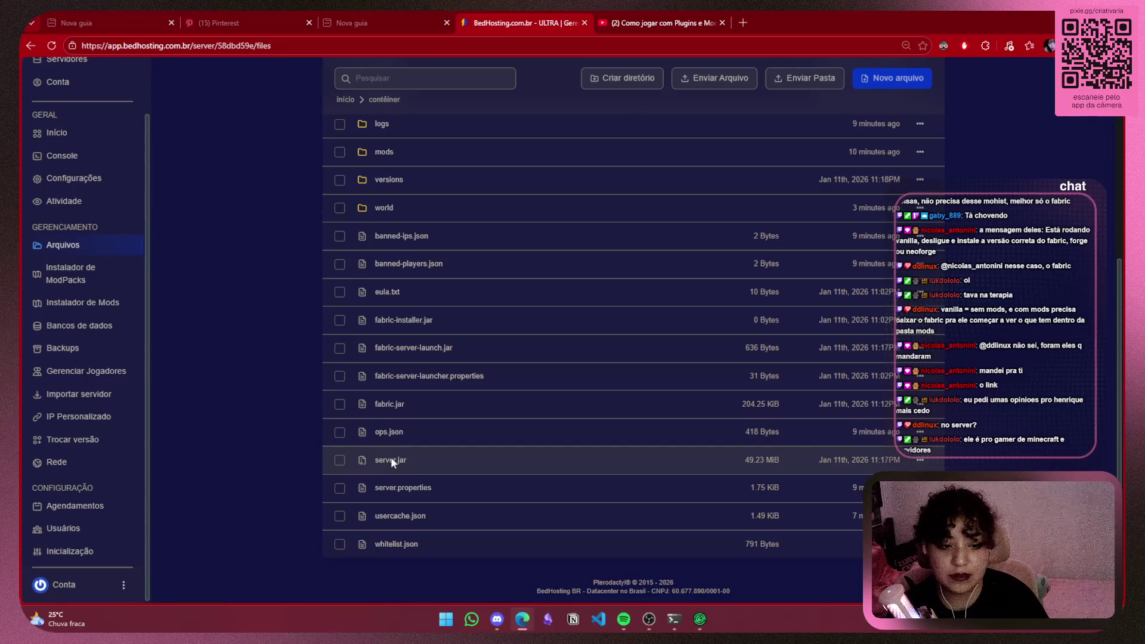
{"action": "scroll", "coordinate": [415, 519], "scroll_direction": "up", "scroll_amount": 2}
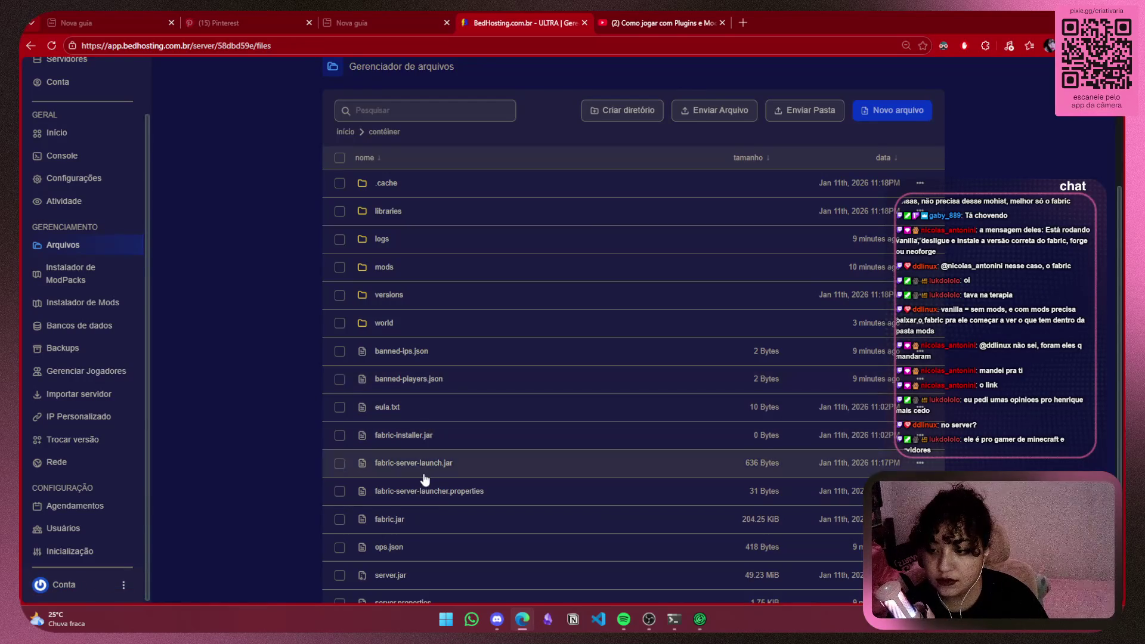
{"action": "scroll", "coordinate": [448, 387], "scroll_direction": "down", "scroll_amount": 2}
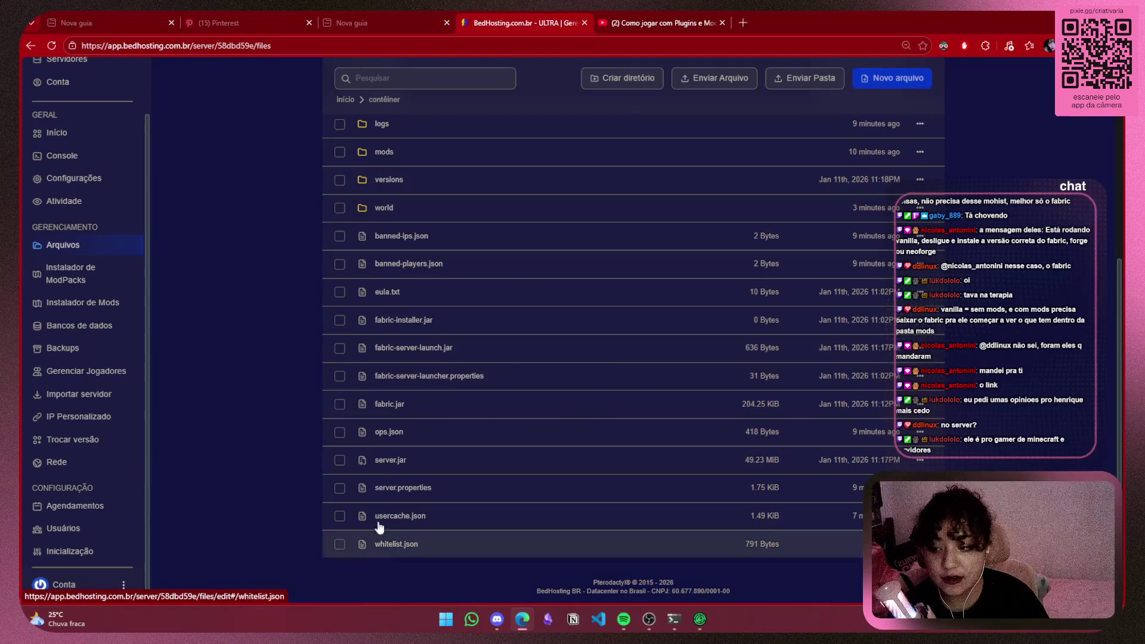
{"action": "left_click", "coordinate": [672, 18]}
{"action": "left_click", "coordinate": [462, 324]}
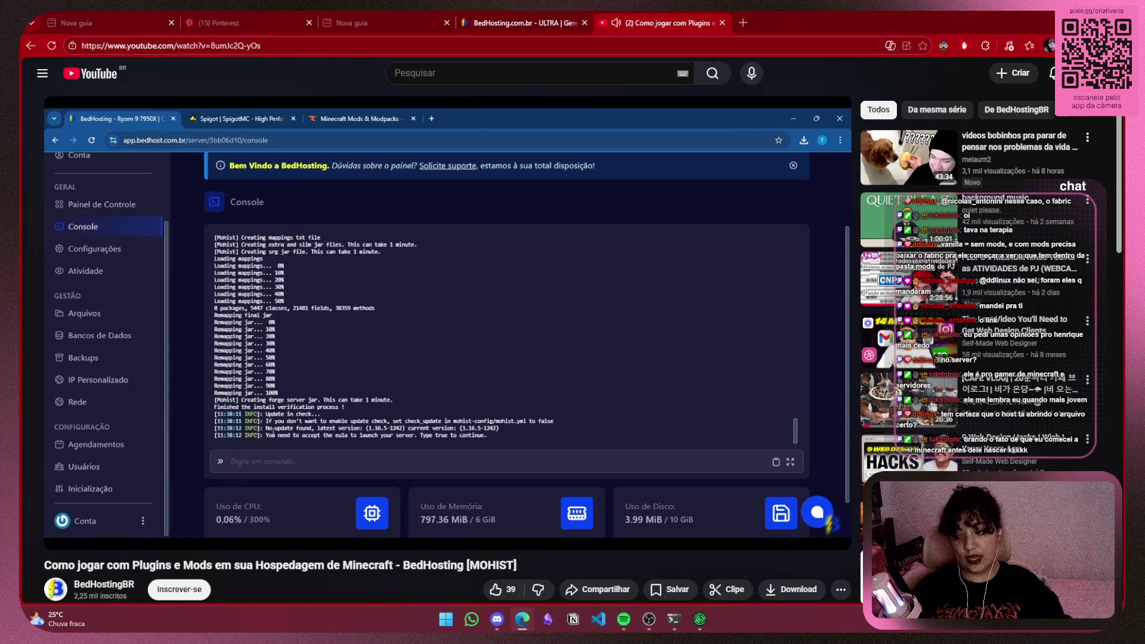
{"action": "left_click", "coordinate": [427, 303]}
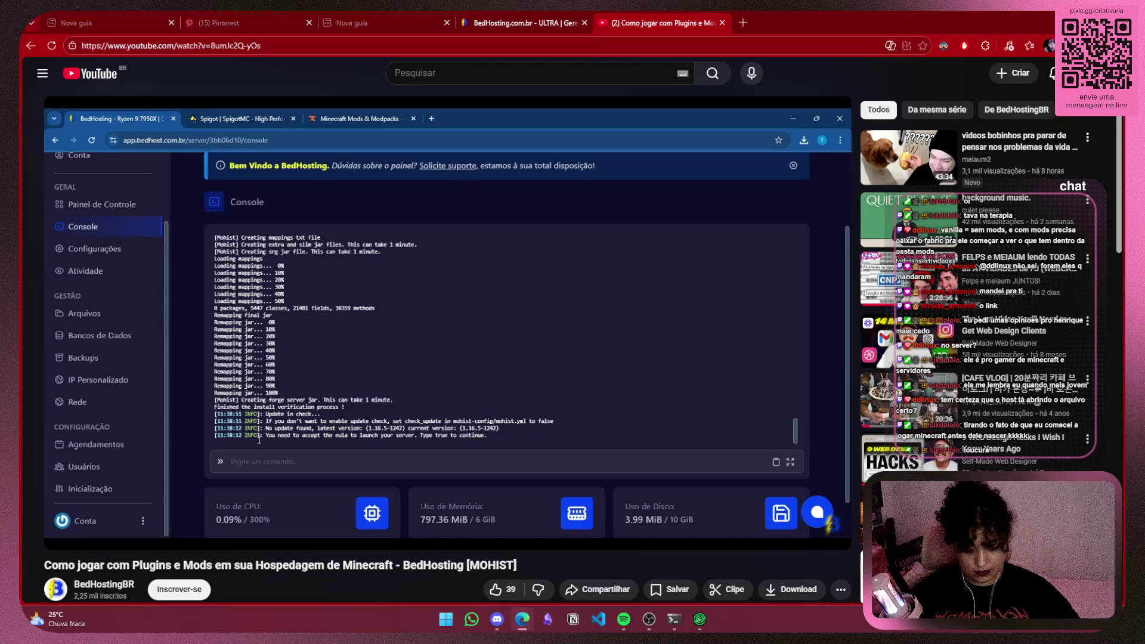
{"action": "key", "text": "space"}
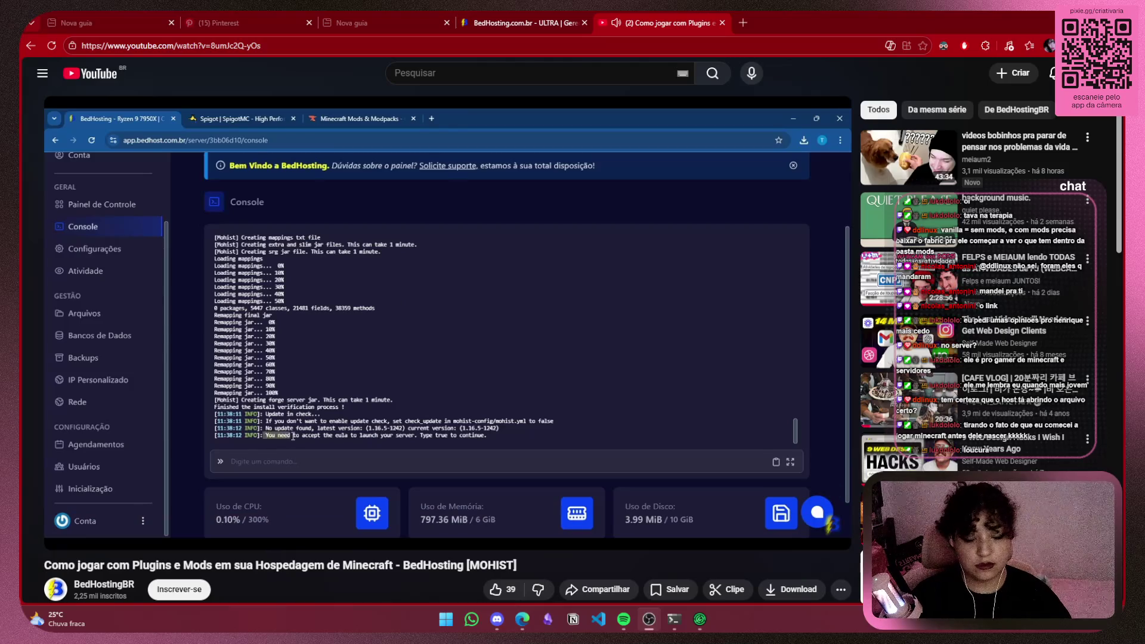
{"action": "mouse_move", "coordinate": [894, 349]}
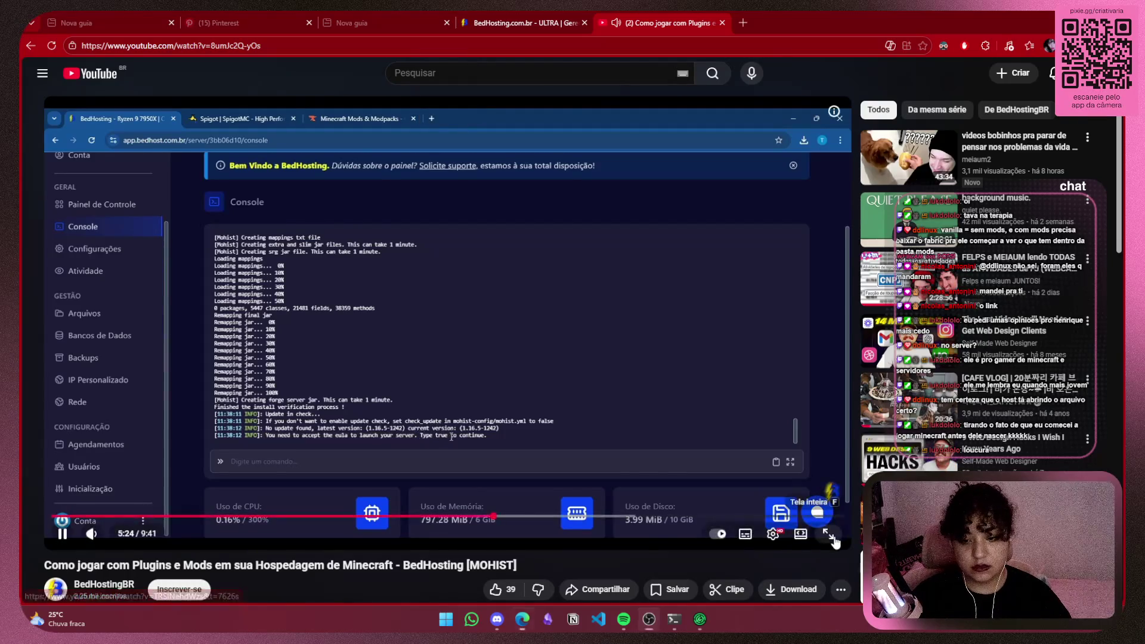
Play the tutorial full screen past the world deletion to the Spigot resources at 6:24
{"action": "left_click", "coordinate": [835, 533]}
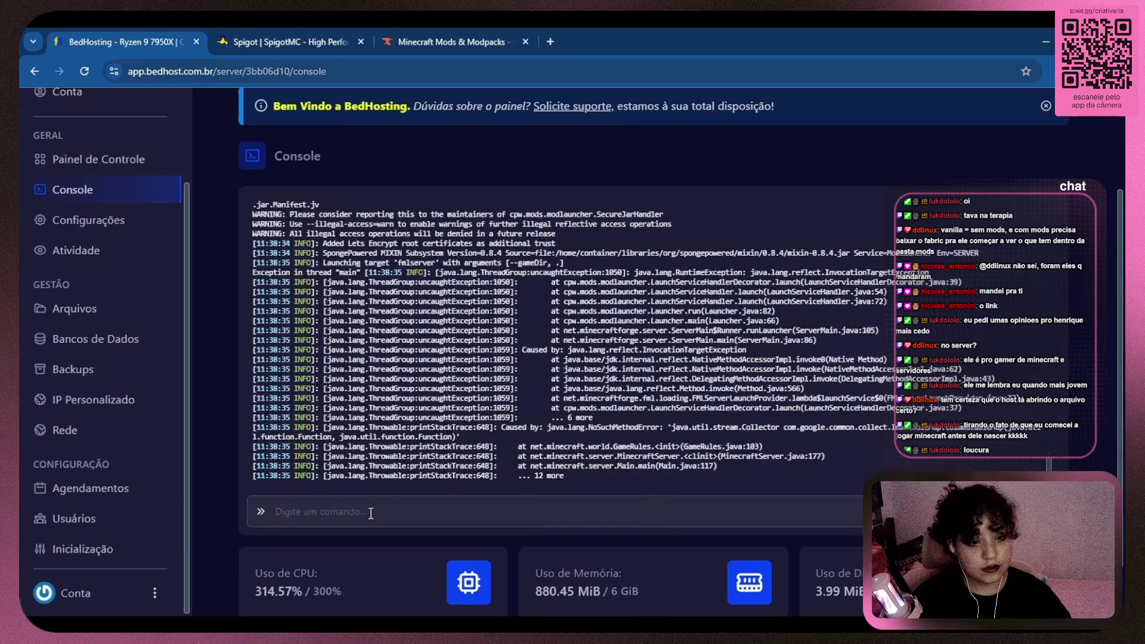
{"action": "mouse_move", "coordinate": [847, 425]}
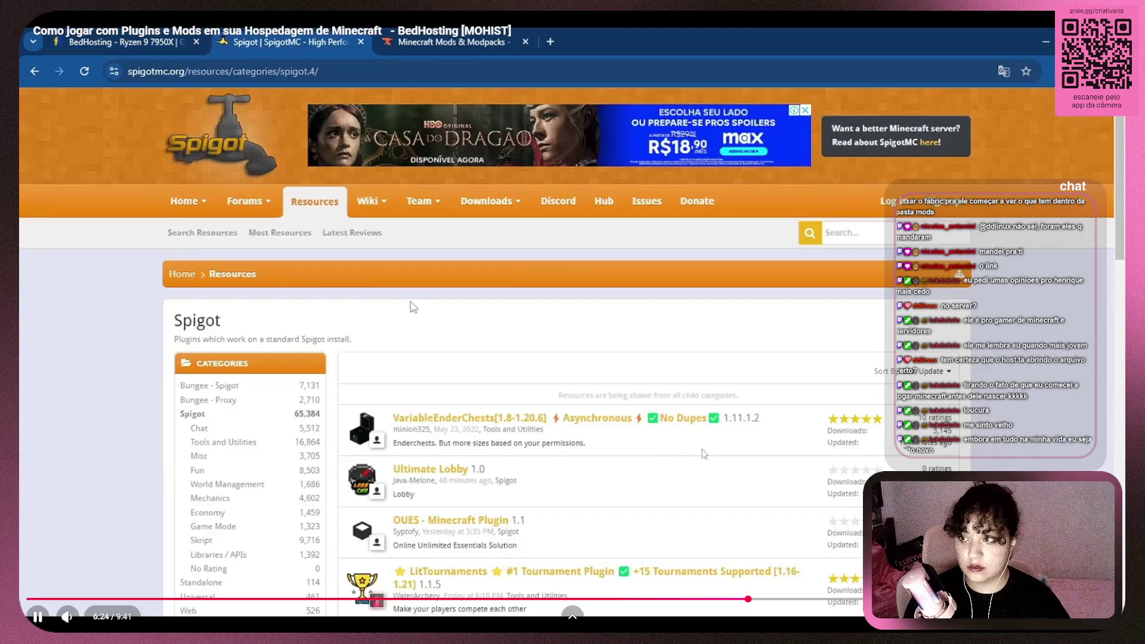
Rewind the tutorial to its Plano Ultra configuration page, then return to the BedHosting file list
{"action": "left_click", "coordinate": [409, 307]}
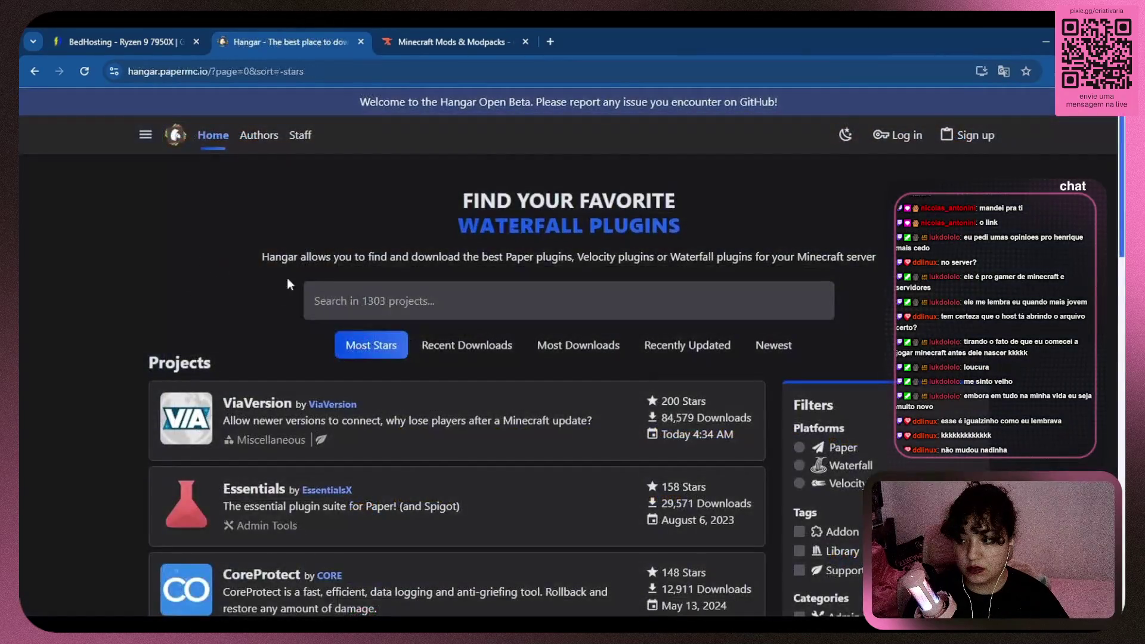
{"action": "mouse_move", "coordinate": [606, 346]}
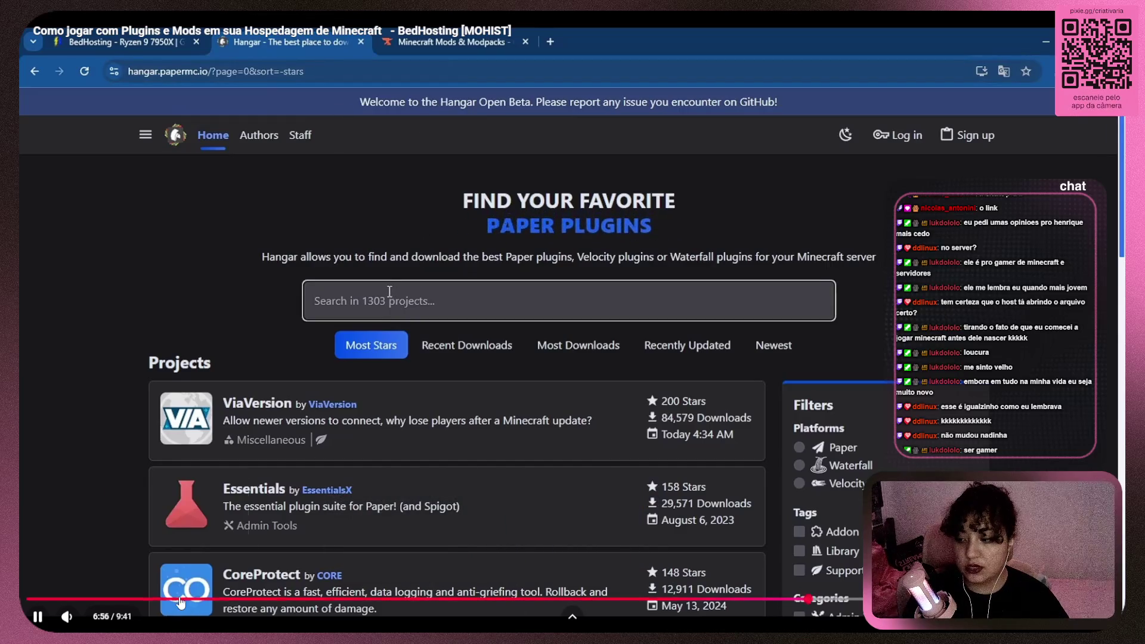
{"action": "left_click", "coordinate": [127, 599]}
{"action": "left_click", "coordinate": [93, 605]}
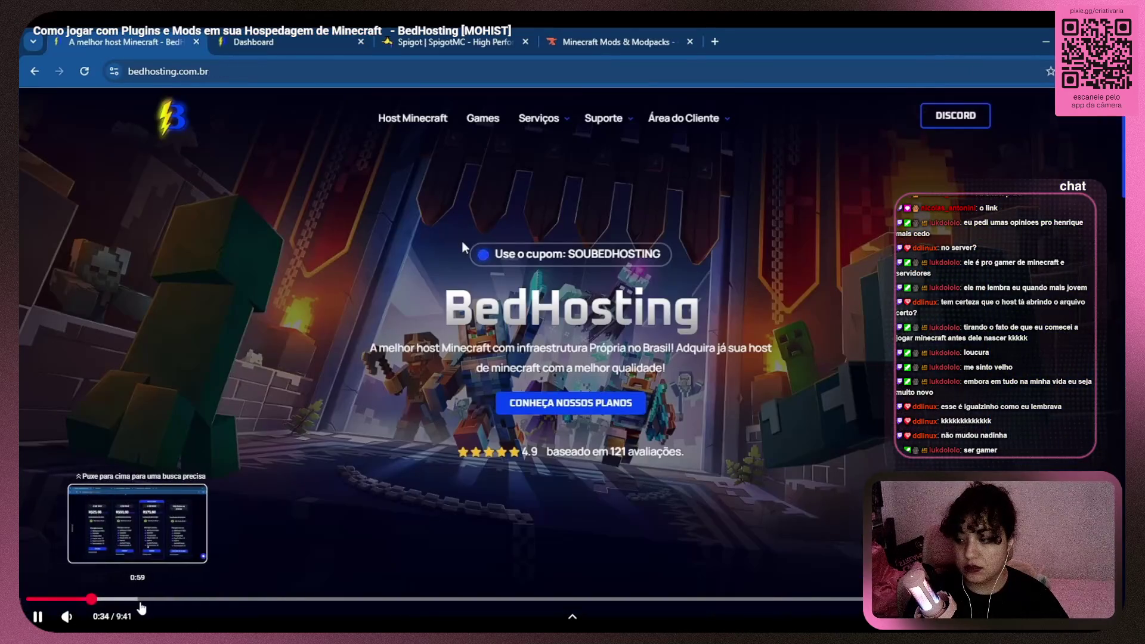
{"action": "left_click", "coordinate": [156, 603]}
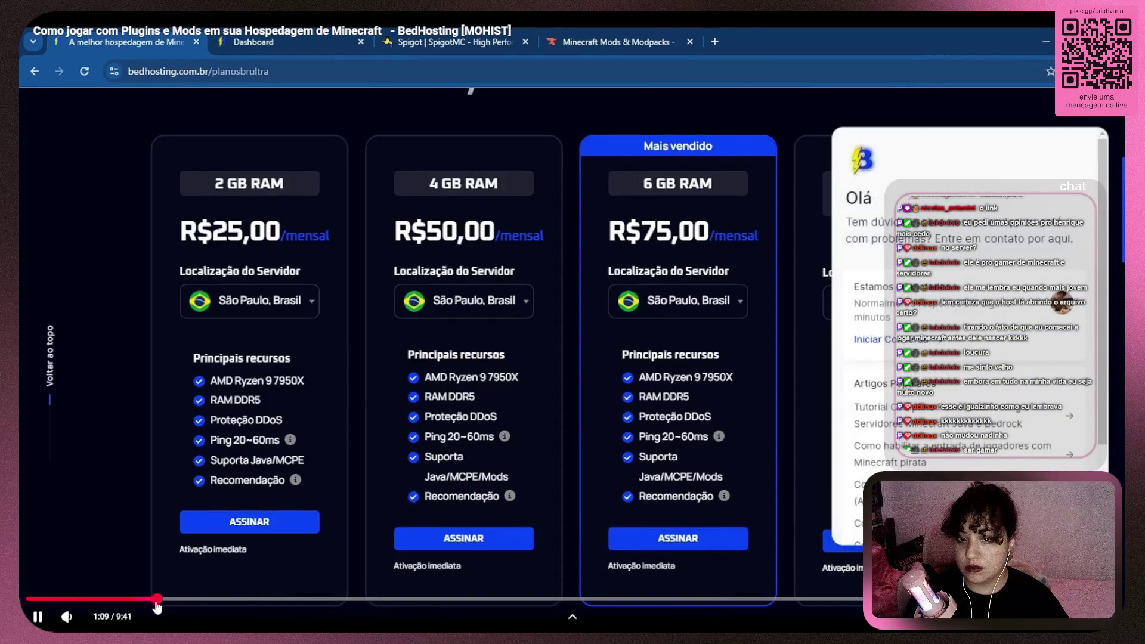
{"action": "left_click", "coordinate": [210, 599]}
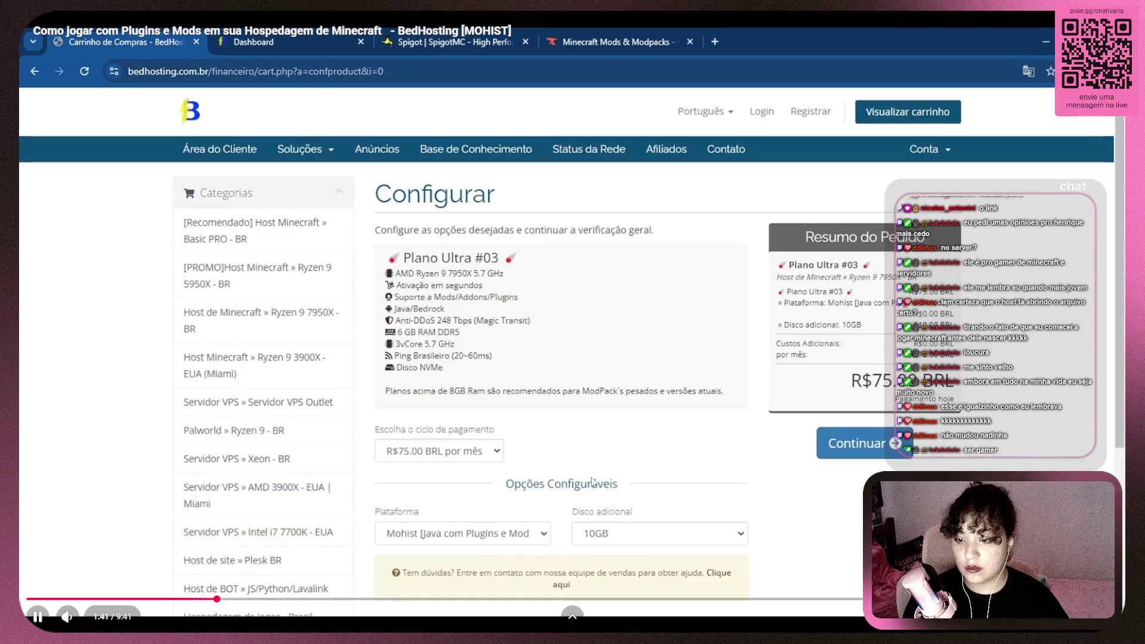
{"action": "left_click", "coordinate": [739, 490]}
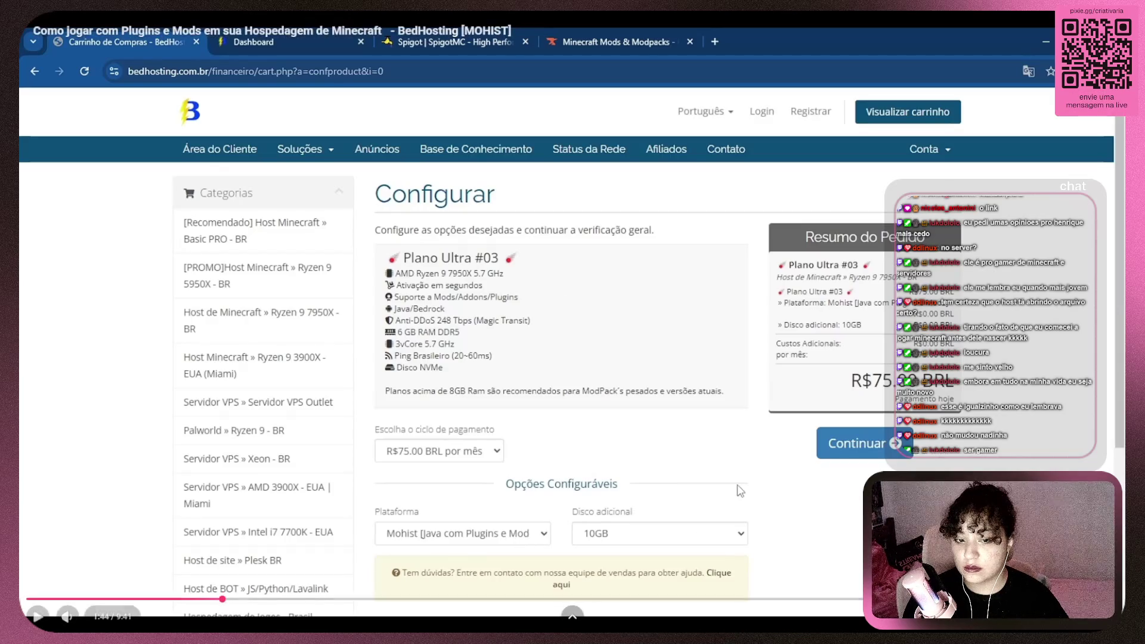
{"action": "key", "text": "Escape"}
{"action": "key", "text": "ctrl+shift+Tab"}
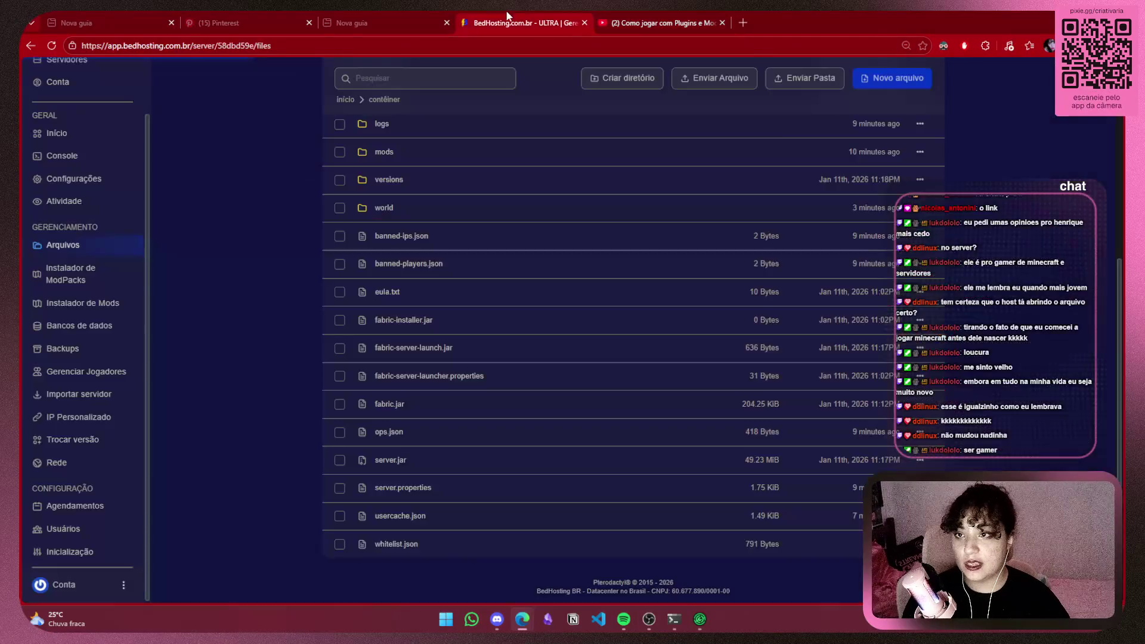
In Configurações, change Plataforma from Fabric to Mohist with Reinstalar servidor and Limpar arquivos enabled
{"action": "scroll", "coordinate": [477, 300], "scroll_direction": "up", "scroll_amount": 4}
{"action": "left_click", "coordinate": [78, 197]}
{"action": "left_click", "coordinate": [74, 225]}
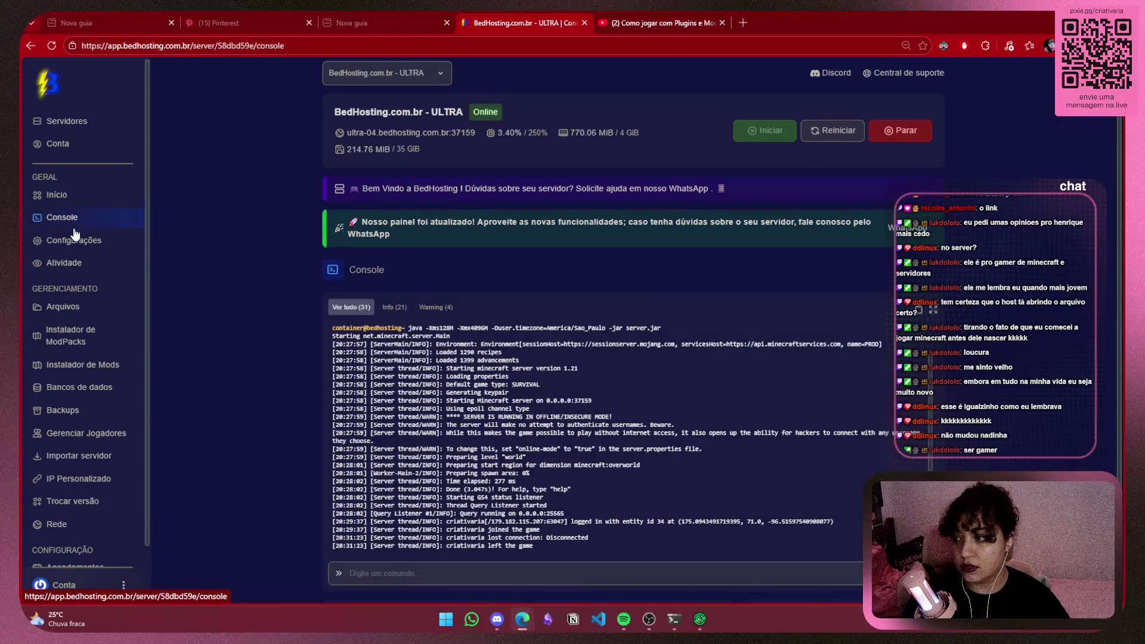
{"action": "left_click", "coordinate": [74, 240]}
{"action": "scroll", "coordinate": [268, 364], "scroll_direction": "down", "scroll_amount": 3}
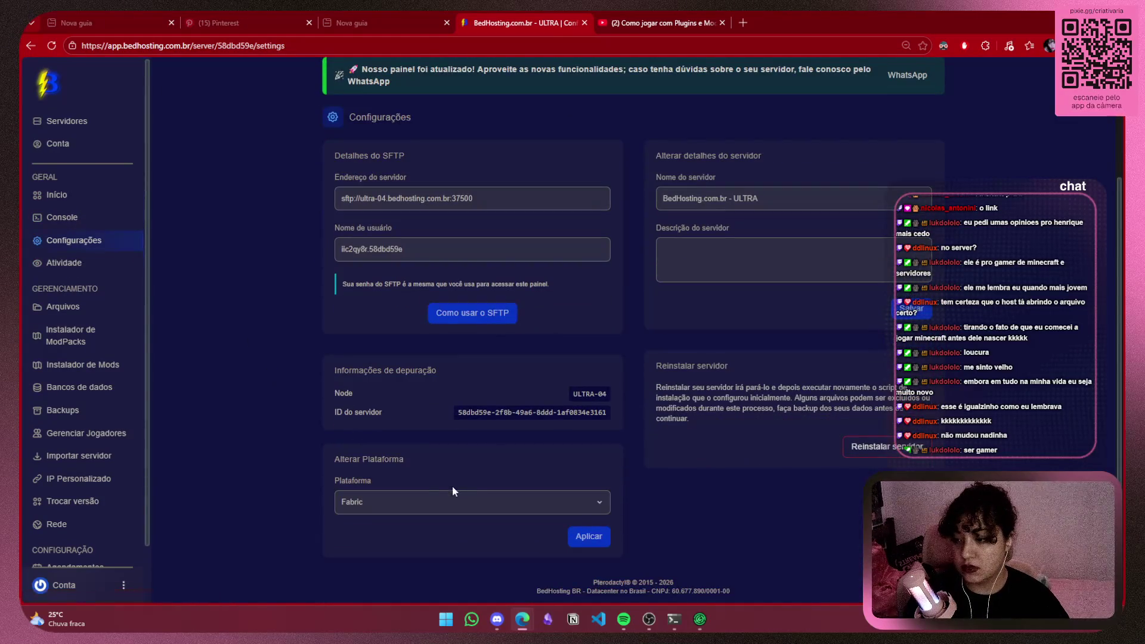
{"action": "left_click", "coordinate": [408, 504]}
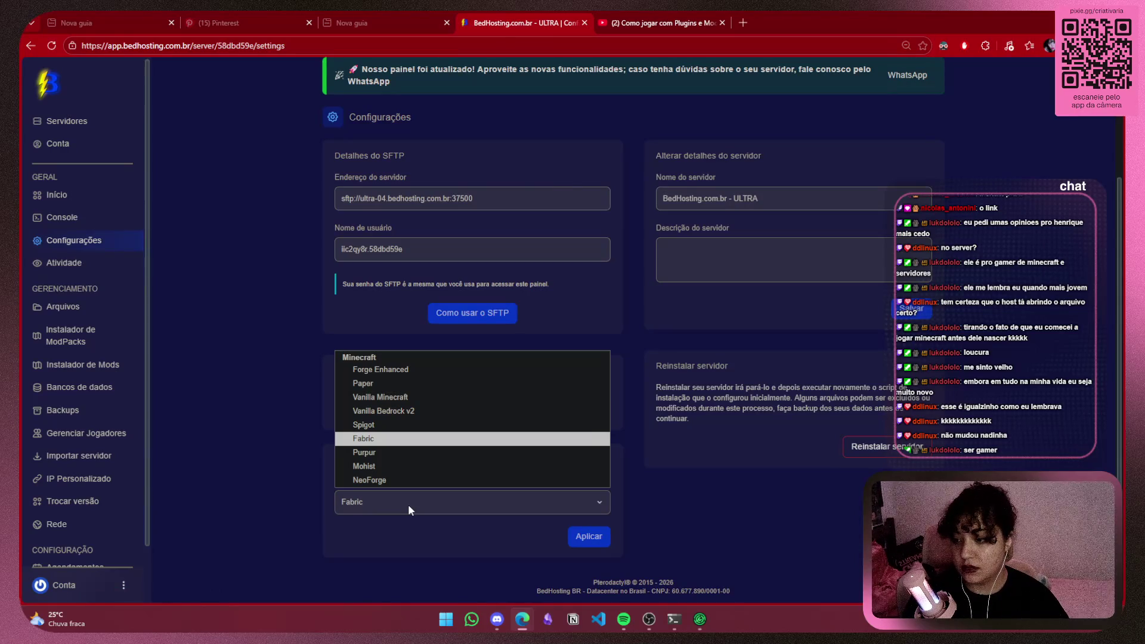
{"action": "left_click", "coordinate": [396, 466]}
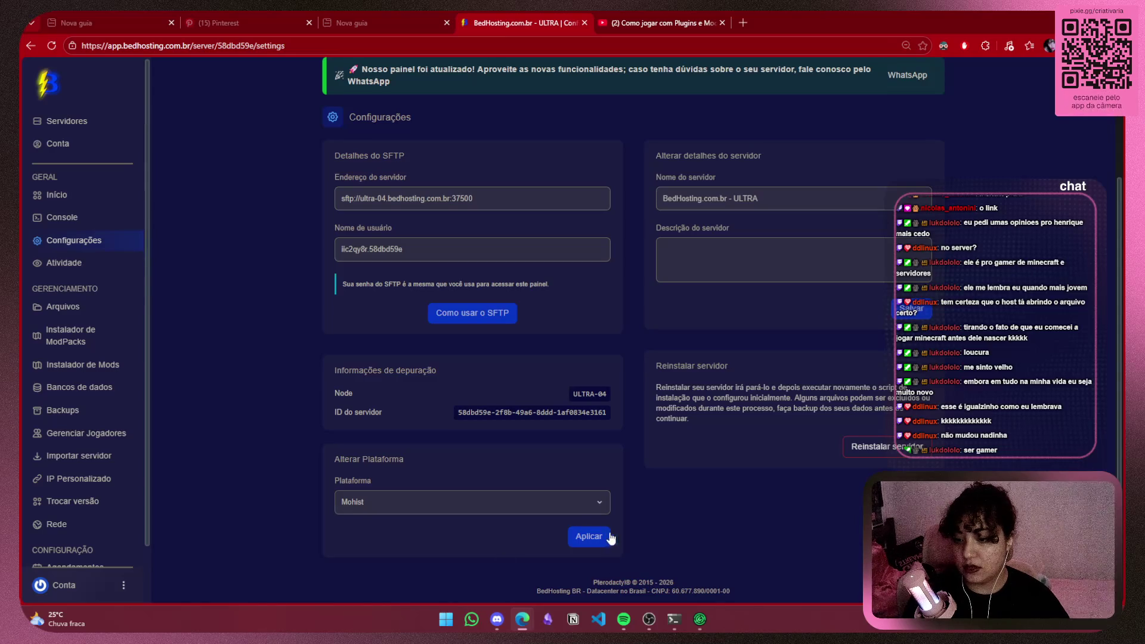
{"action": "left_click", "coordinate": [585, 532]}
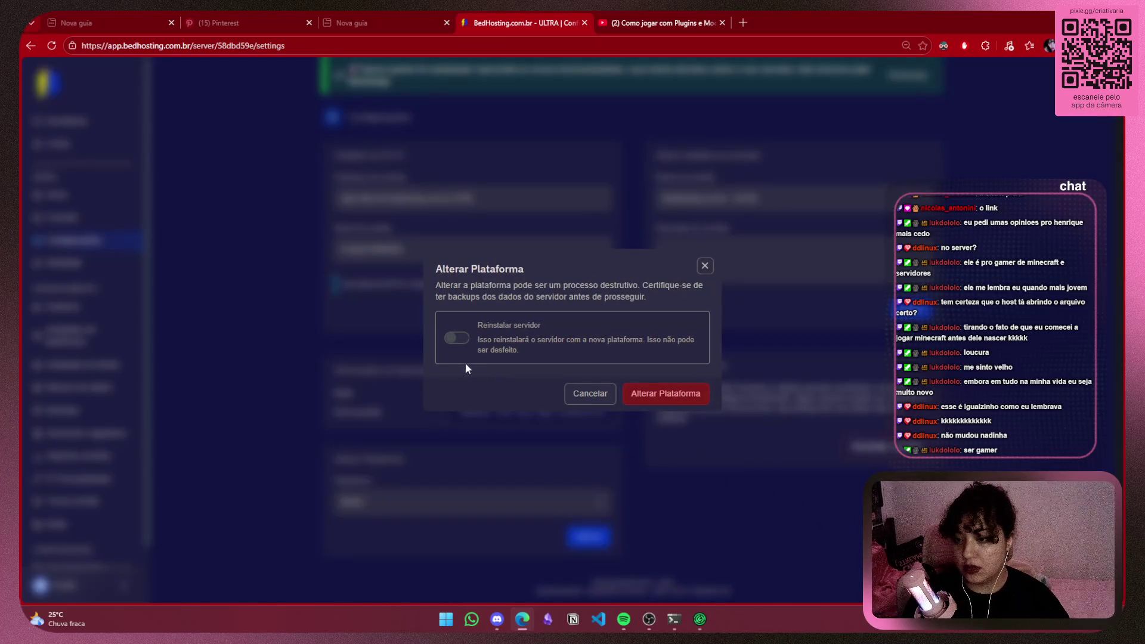
{"action": "left_click", "coordinate": [457, 338]}
{"action": "left_click", "coordinate": [455, 377]}
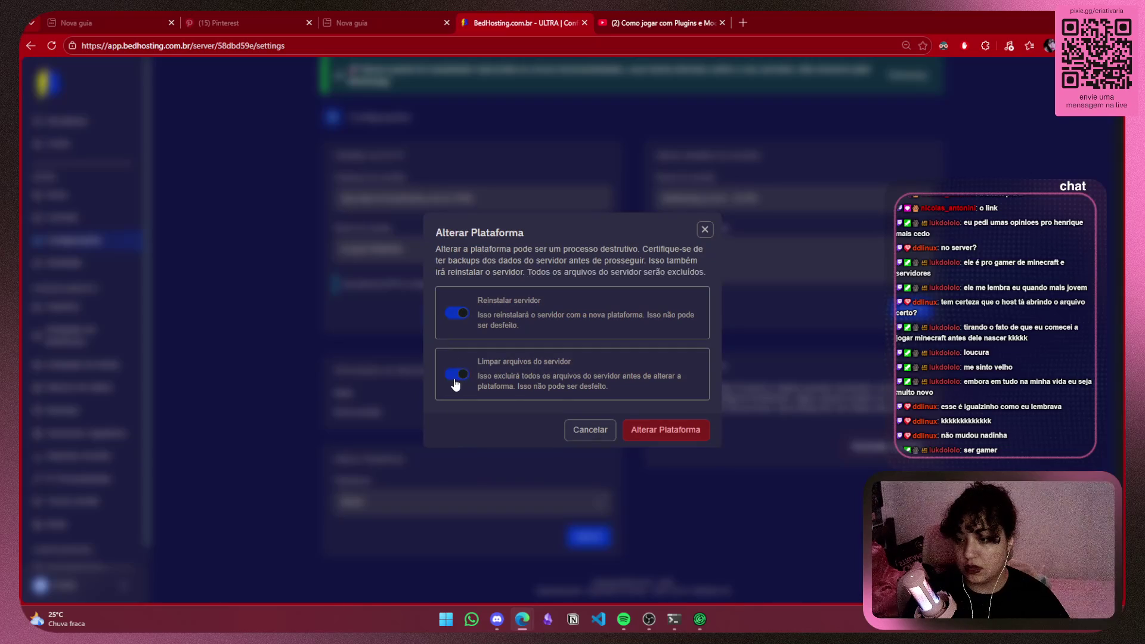
{"action": "left_click", "coordinate": [680, 435]}
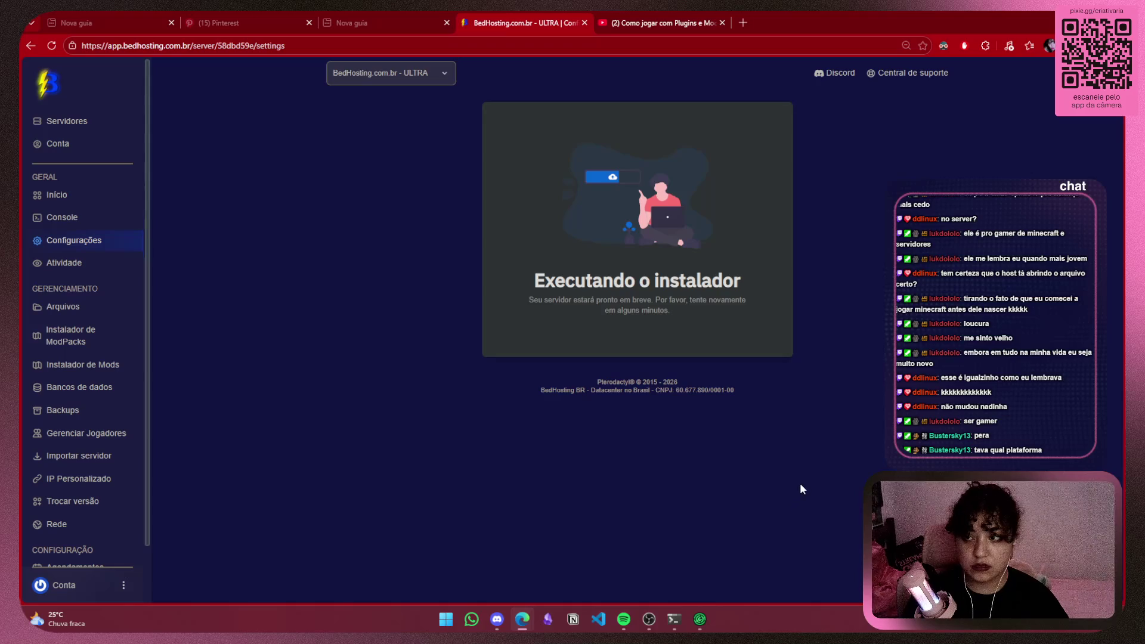
Confirm the Arquivos list now holds only a 132.74 MiB server.jar, then return to the tutorial
{"action": "scroll", "coordinate": [644, 464], "scroll_direction": "down", "scroll_amount": 2}
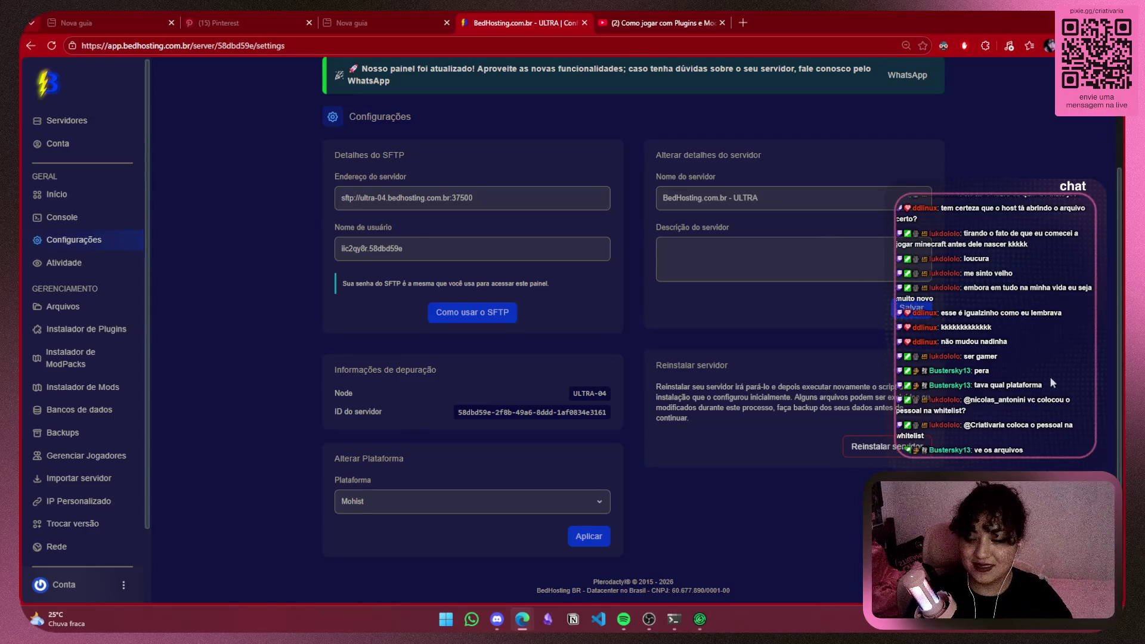
{"action": "scroll", "coordinate": [69, 301], "scroll_direction": "down", "scroll_amount": 2}
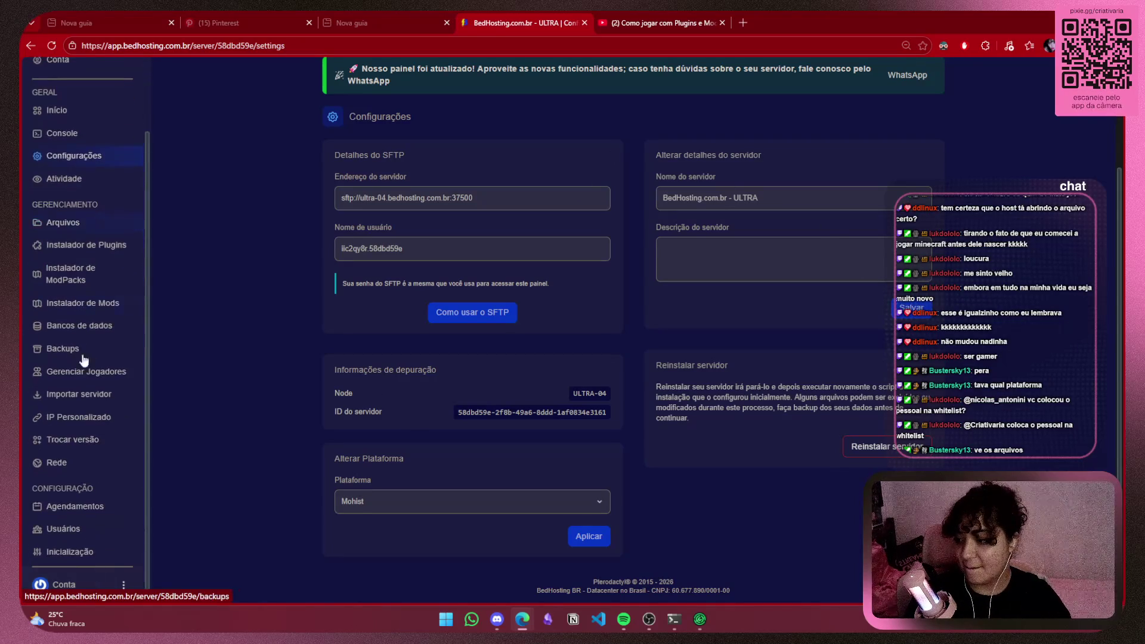
{"action": "left_click", "coordinate": [78, 230]}
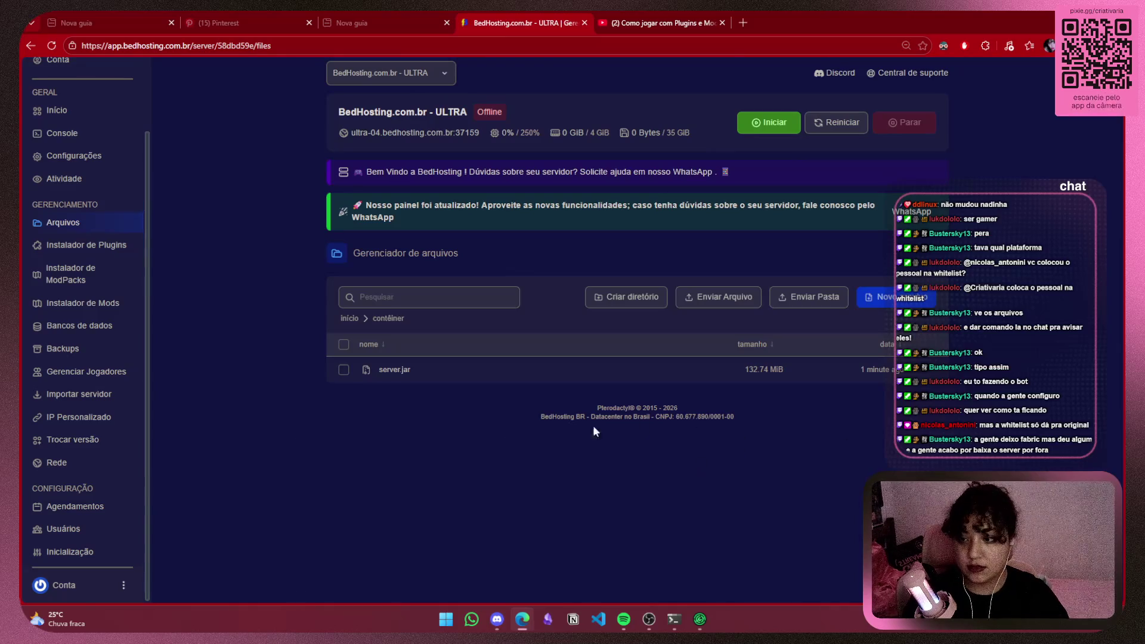
{"action": "left_click", "coordinate": [601, 15]}
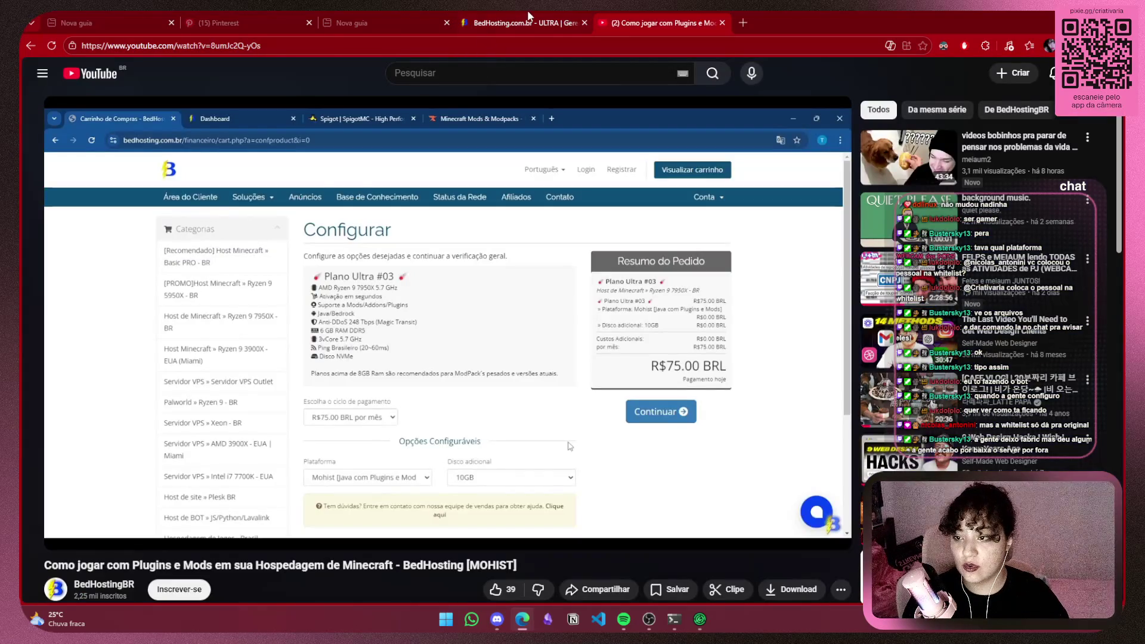
Leave the YouTube tutorial for the BedHosting panel, then check the chat-bot terminal, browser and Discord
{"action": "left_click", "coordinate": [529, 11]}
{"action": "mouse_move", "coordinate": [701, 620]}
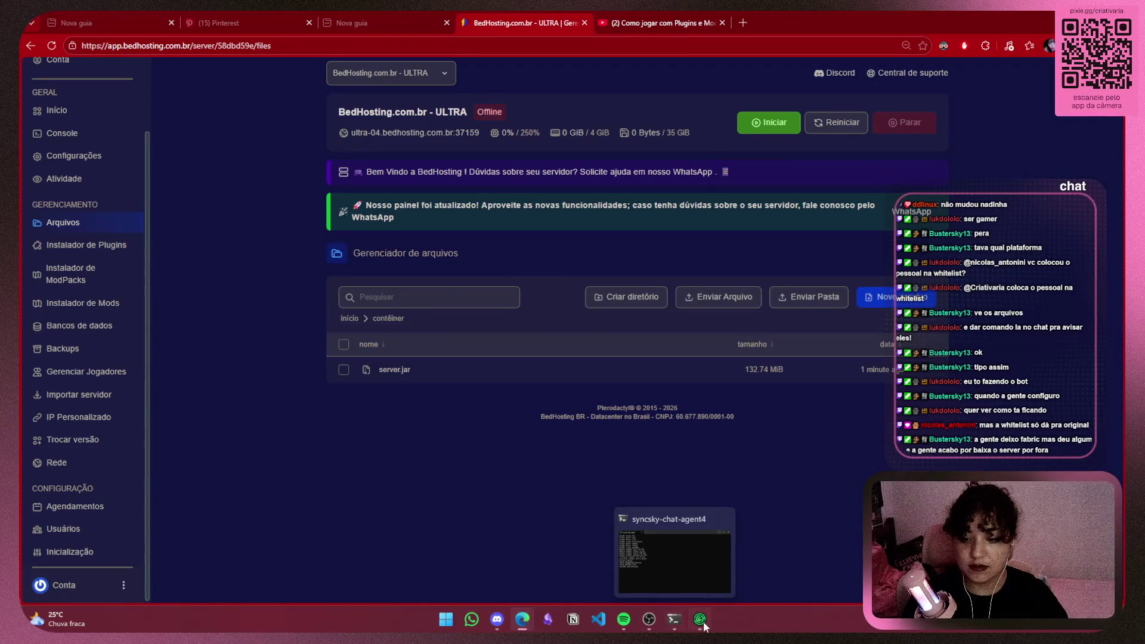
{"action": "left_click", "coordinate": [680, 621]}
{"action": "key", "text": "alt+Tab"}
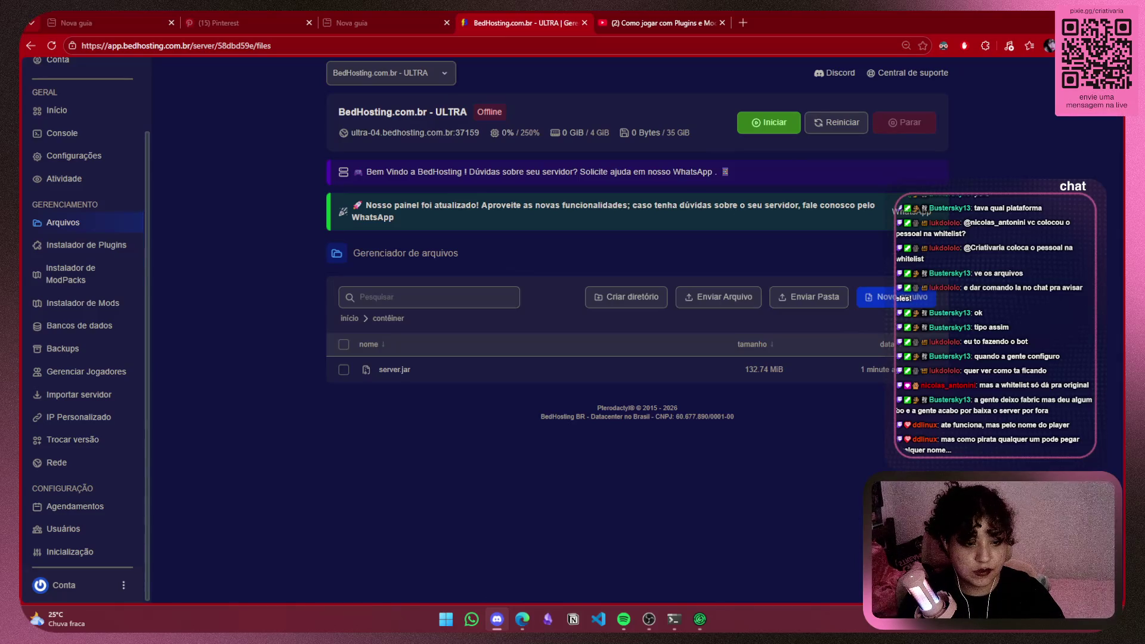
{"action": "key", "text": "alt+Tab"}
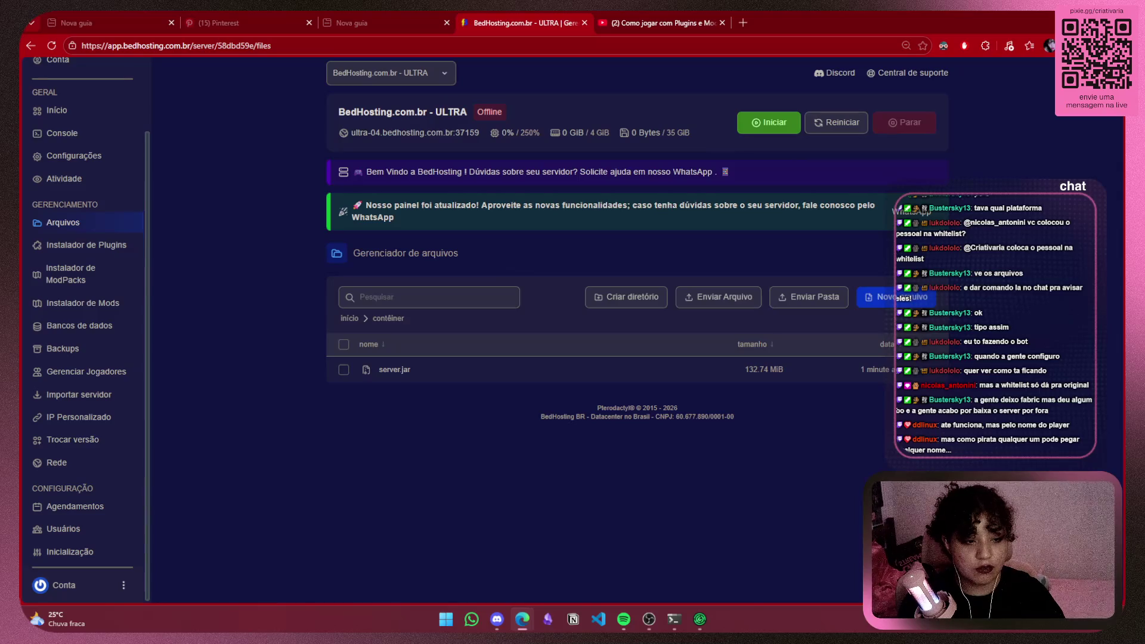
{"action": "key", "text": "alt+Tab"}
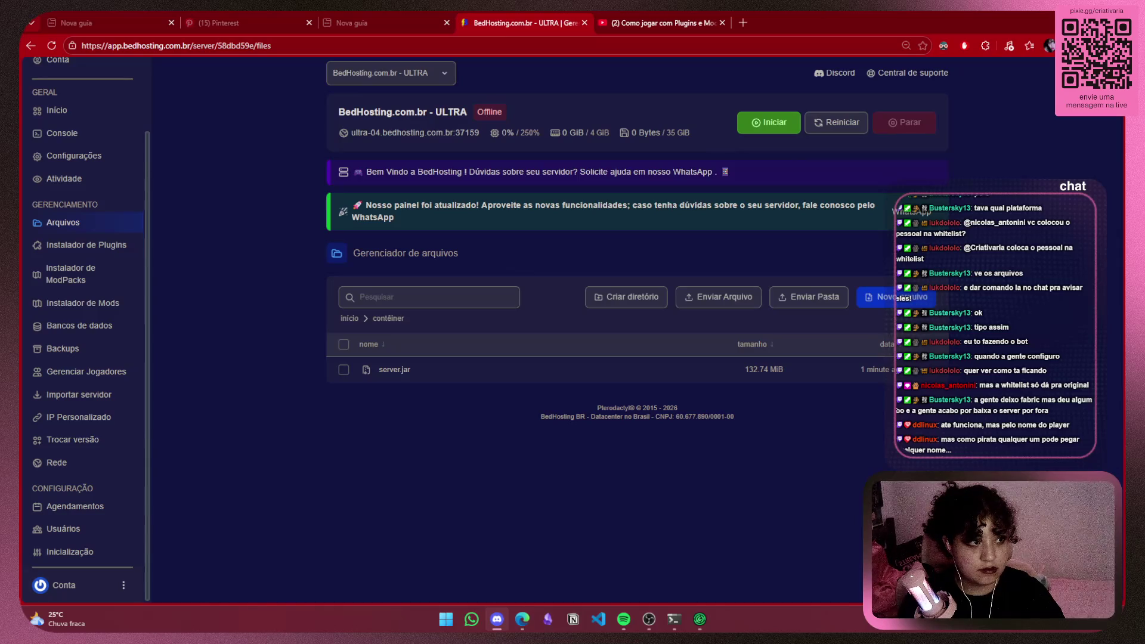
Check that the server's container folder lists only the 132.74 MiB server.jar
{"action": "left_click", "coordinate": [729, 488]}
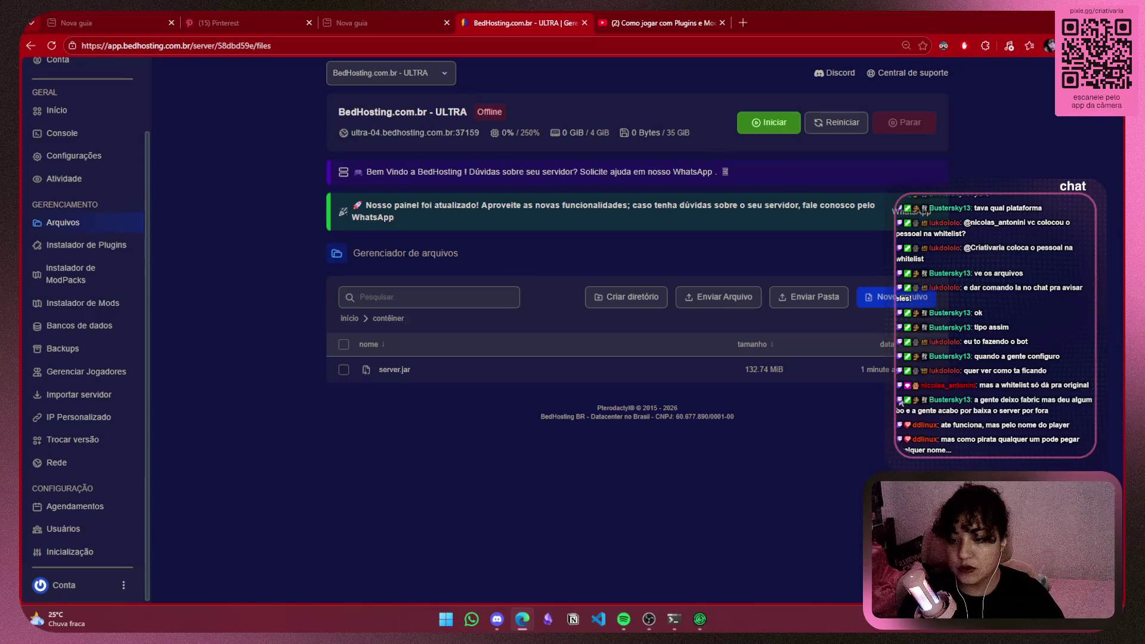
{"action": "left_click_drag", "start_coordinate": [750, 409], "coordinate": [532, 415]}
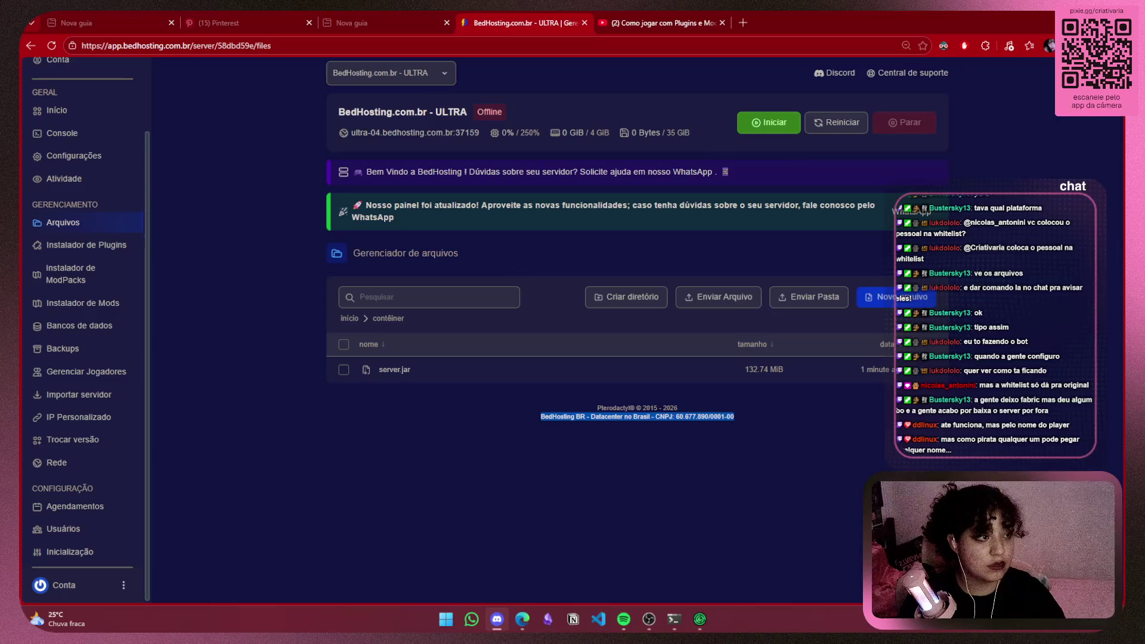
{"action": "left_click", "coordinate": [757, 433]}
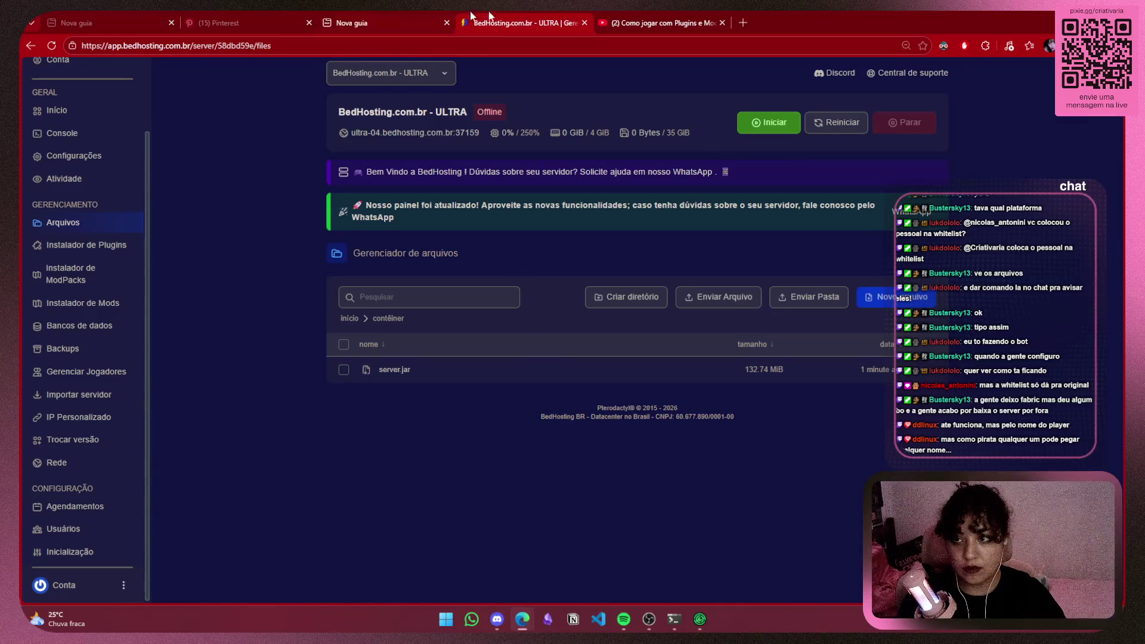
Skip the Mohist hosting tutorial ahead to about 2:25, where it searches for mohist
{"action": "left_click", "coordinate": [642, 27]}
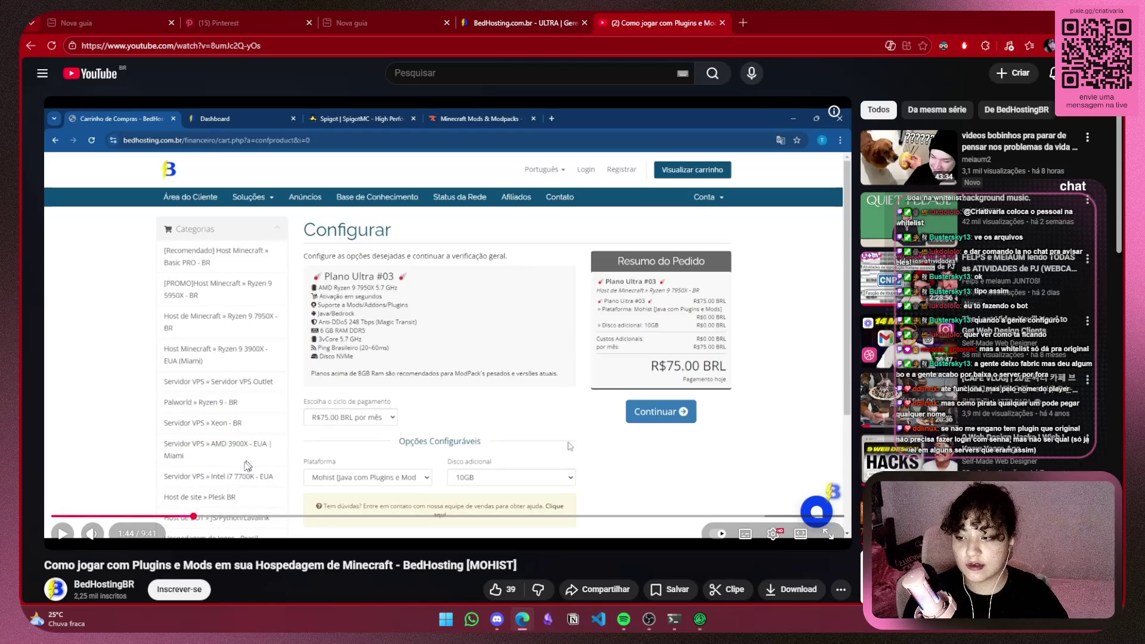
{"action": "left_click", "coordinate": [207, 517]}
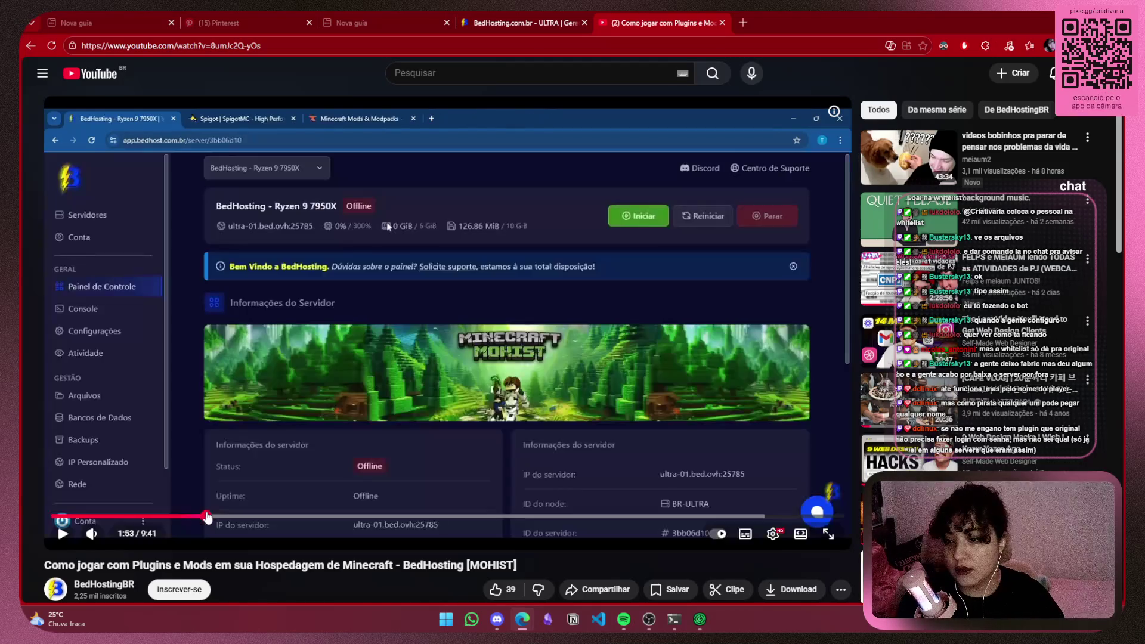
{"action": "left_click_drag", "start_coordinate": [206, 516], "coordinate": [232, 518]}
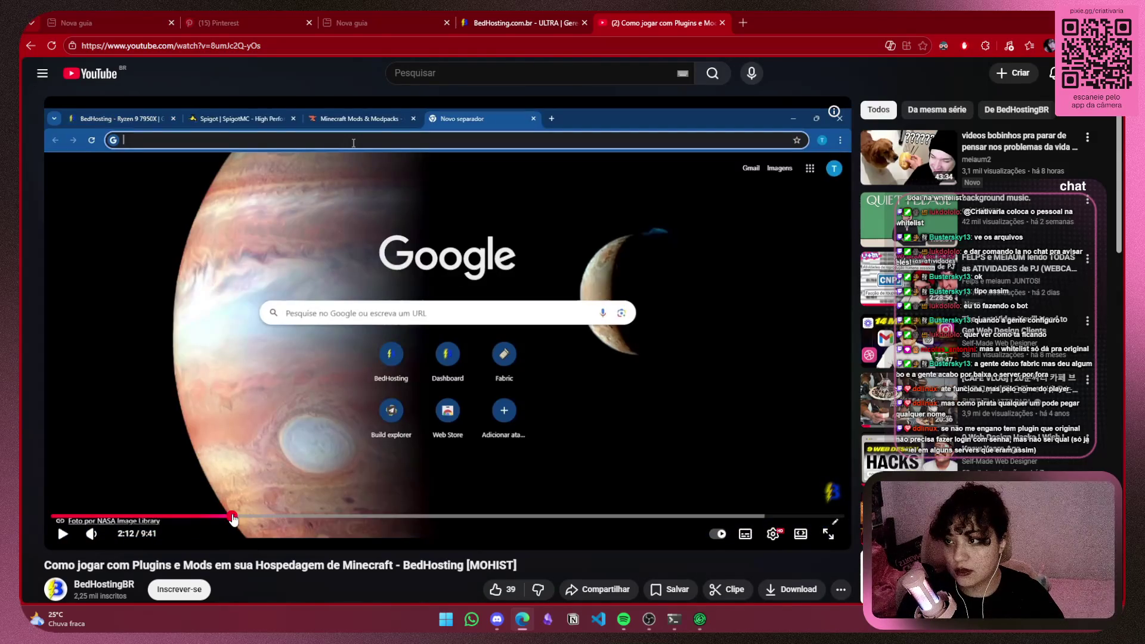
{"action": "left_click", "coordinate": [251, 518]}
Expand and read the video's full description, then start a new browser tab
{"action": "scroll", "coordinate": [439, 380], "scroll_direction": "down", "scroll_amount": 5}
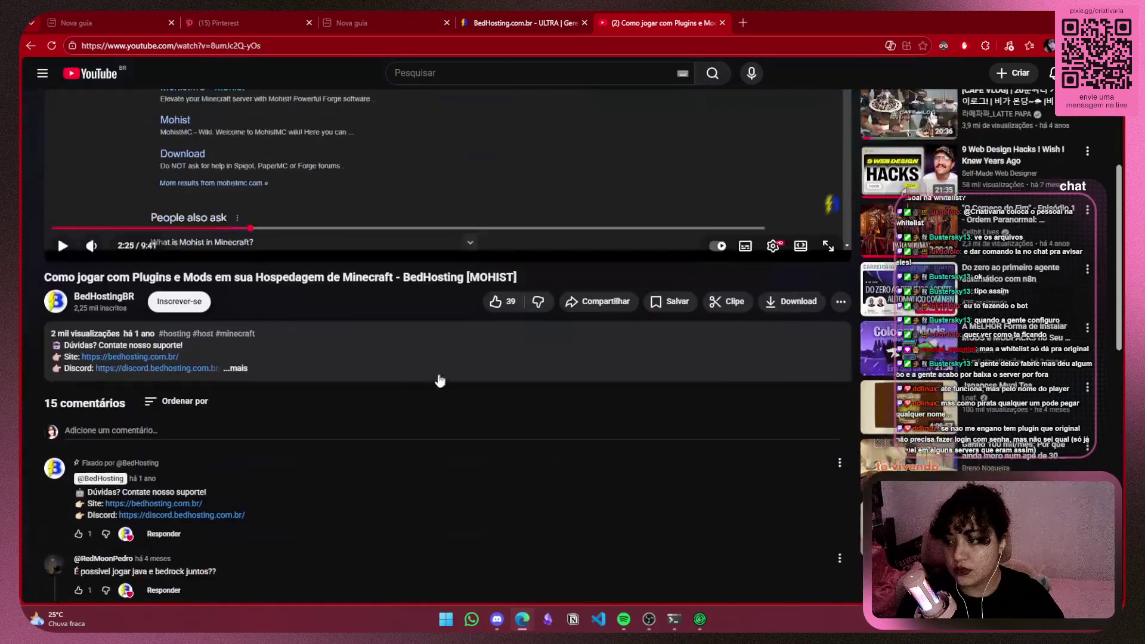
{"action": "left_click", "coordinate": [235, 368]}
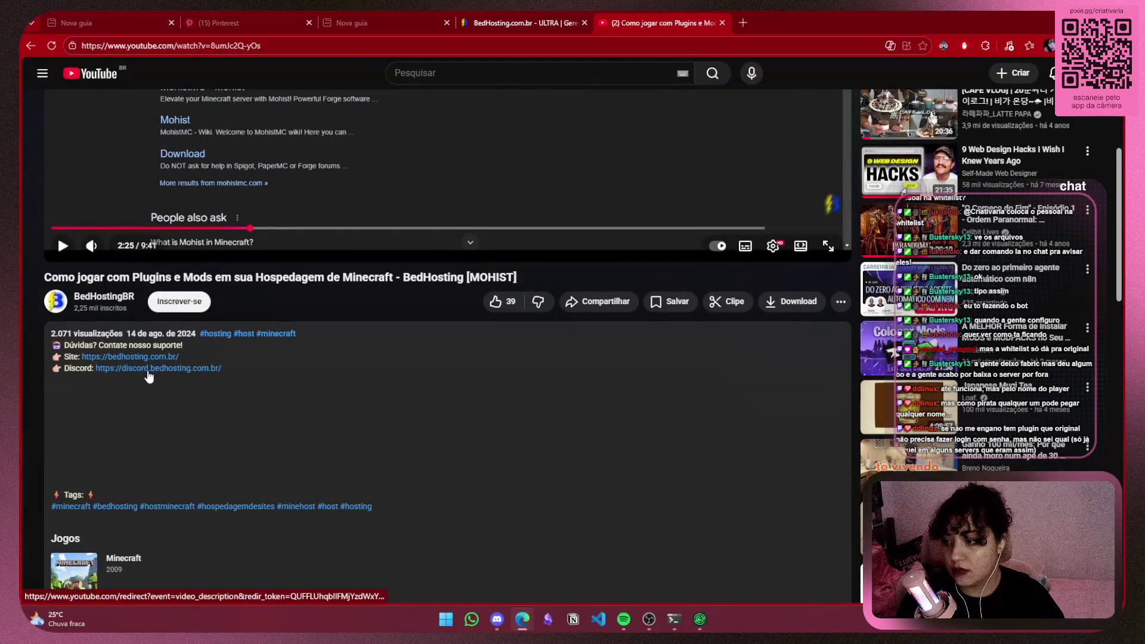
{"action": "scroll", "coordinate": [149, 373], "scroll_direction": "down", "scroll_amount": 4}
{"action": "scroll", "coordinate": [391, 468], "scroll_direction": "down", "scroll_amount": 3}
{"action": "scroll", "coordinate": [392, 468], "scroll_direction": "up", "scroll_amount": 6}
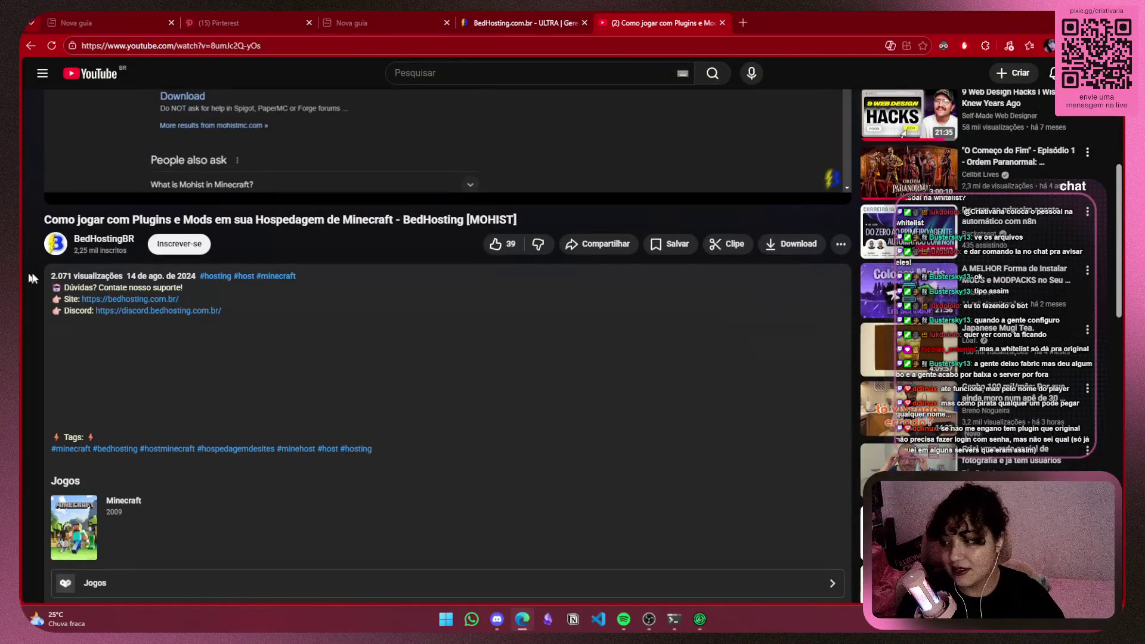
{"action": "scroll", "coordinate": [785, 406], "scroll_direction": "up", "scroll_amount": 5}
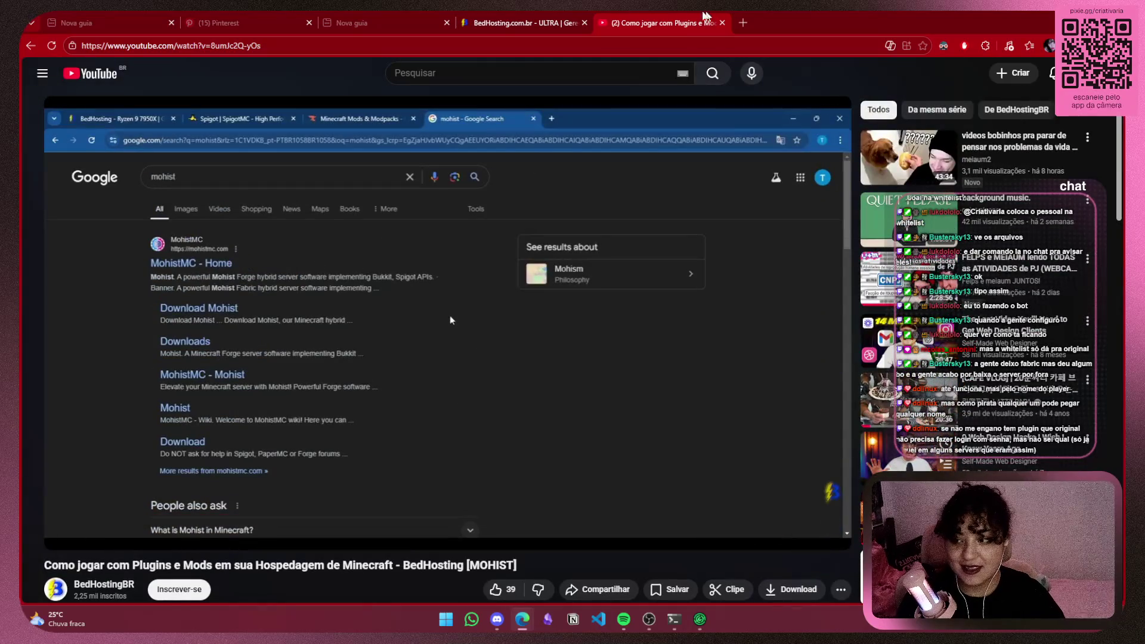
{"action": "left_click", "coordinate": [744, 22]}
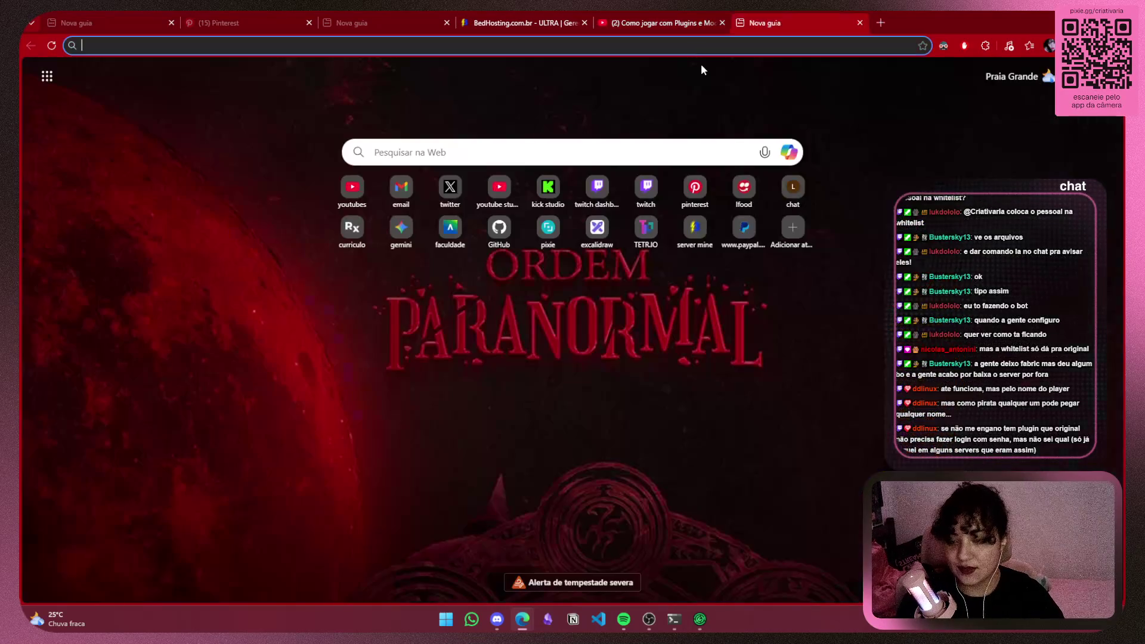
Search for mohist and open the MohistMC home page, then return to the BedHosting file manager
{"action": "type", "text": "mohist"}
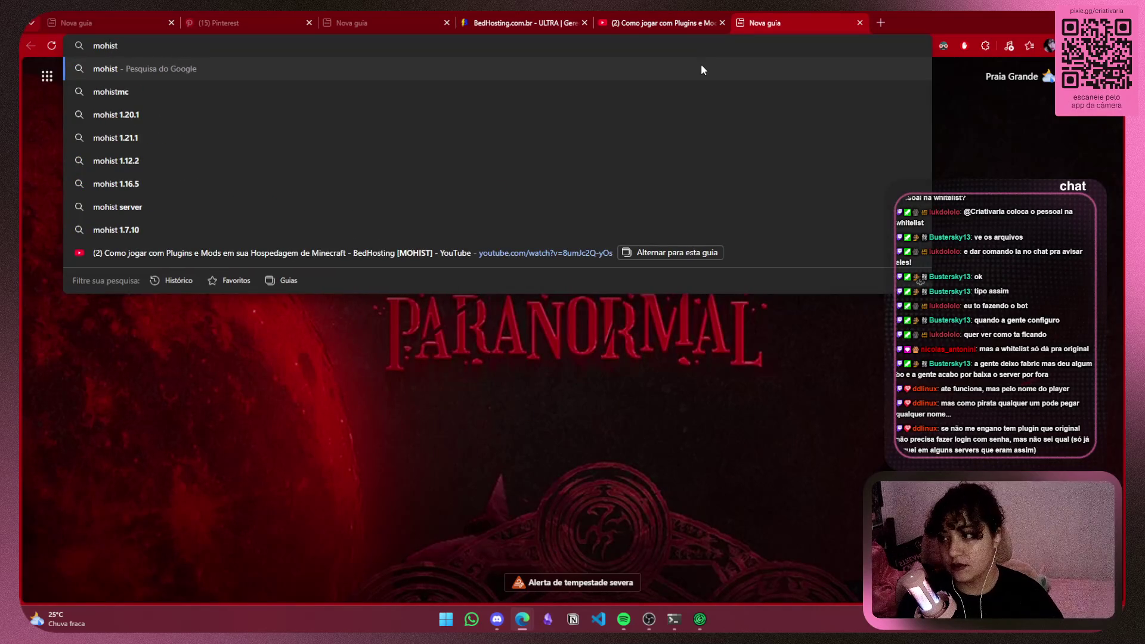
{"action": "key", "text": "Return"}
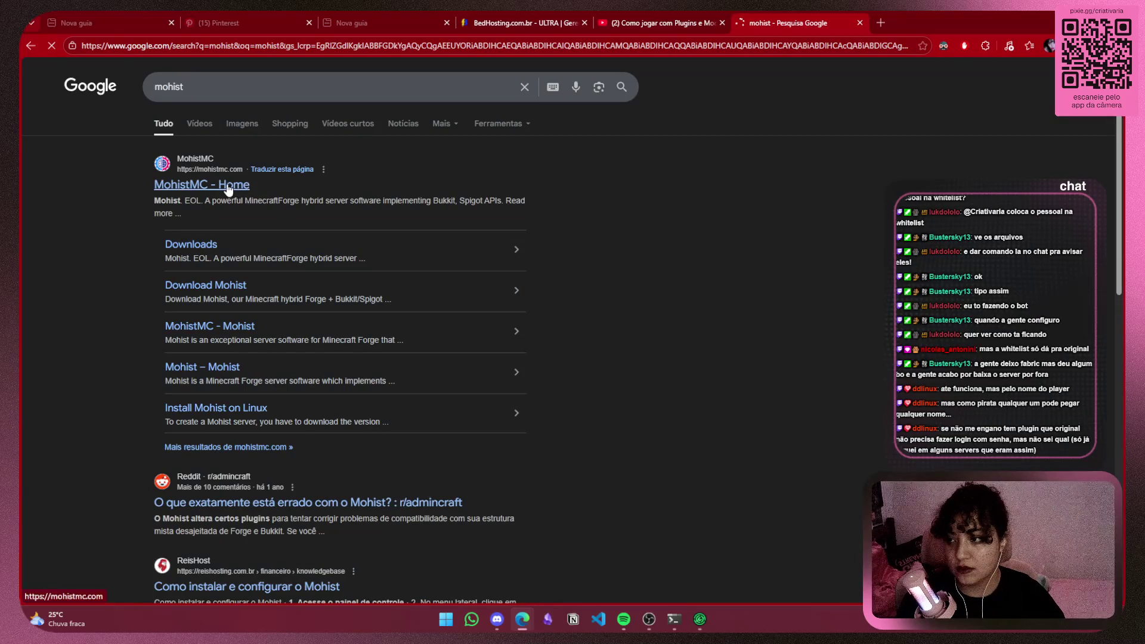
{"action": "left_click", "coordinate": [228, 186]}
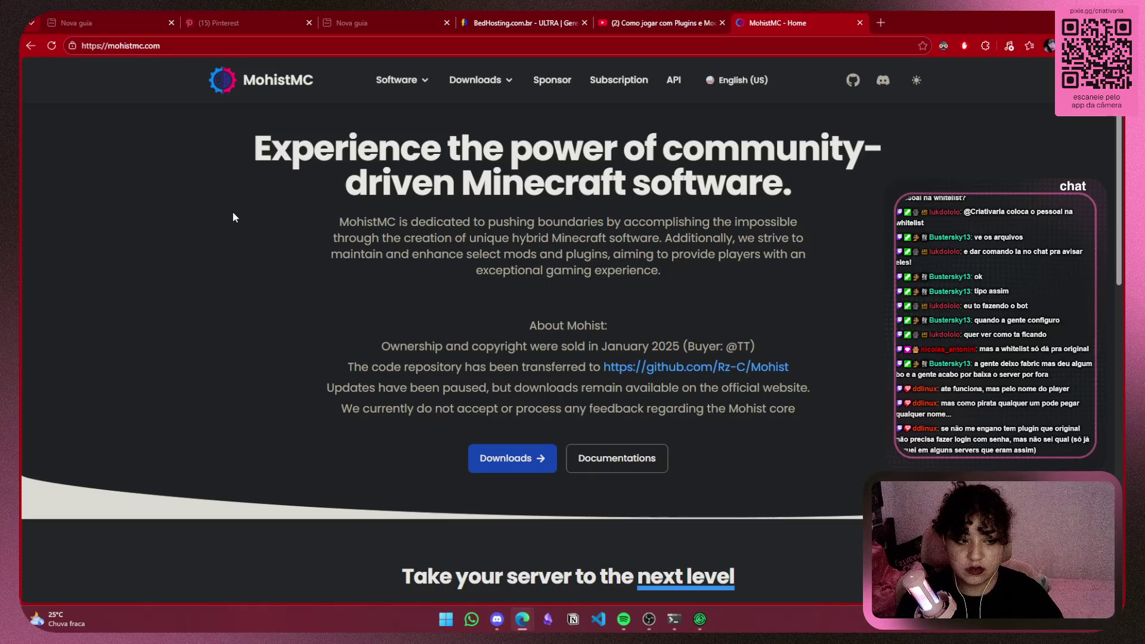
{"action": "left_click", "coordinate": [644, 24]}
{"action": "left_click", "coordinate": [545, 22]}
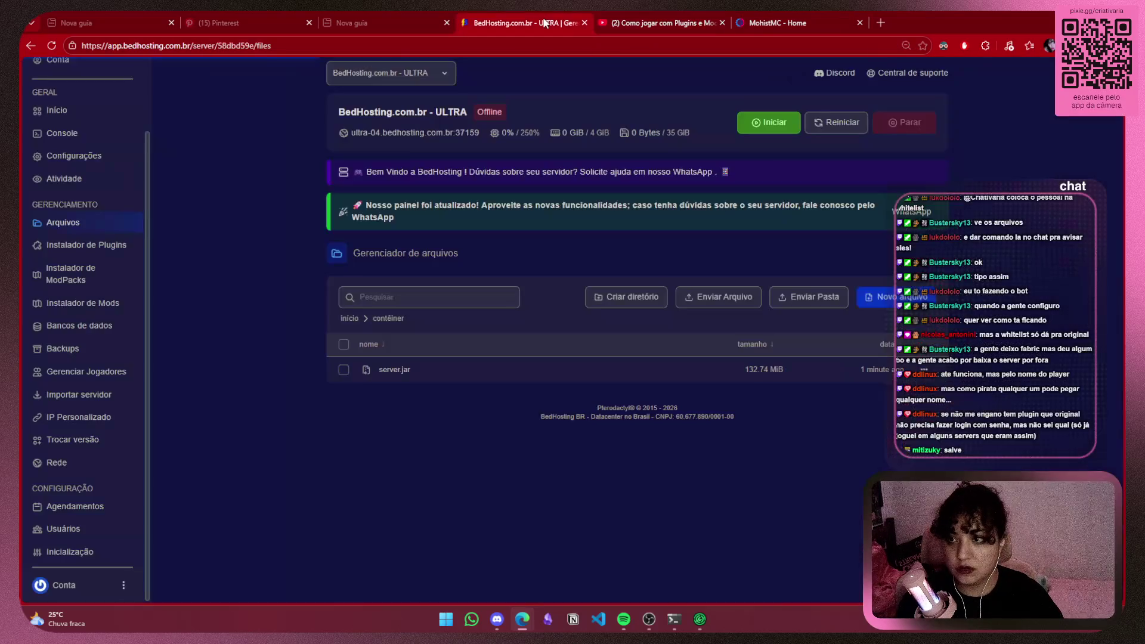
{"action": "left_click", "coordinate": [657, 23]}
{"action": "left_click_drag", "start_coordinate": [250, 522], "coordinate": [449, 521]}
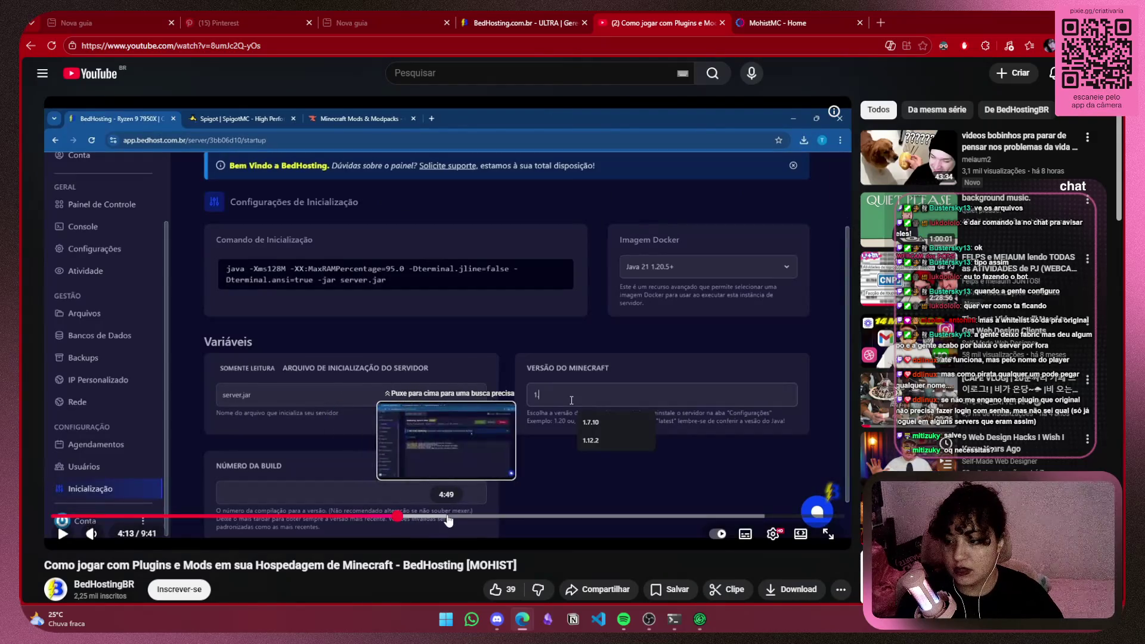
{"action": "left_click", "coordinate": [388, 517]}
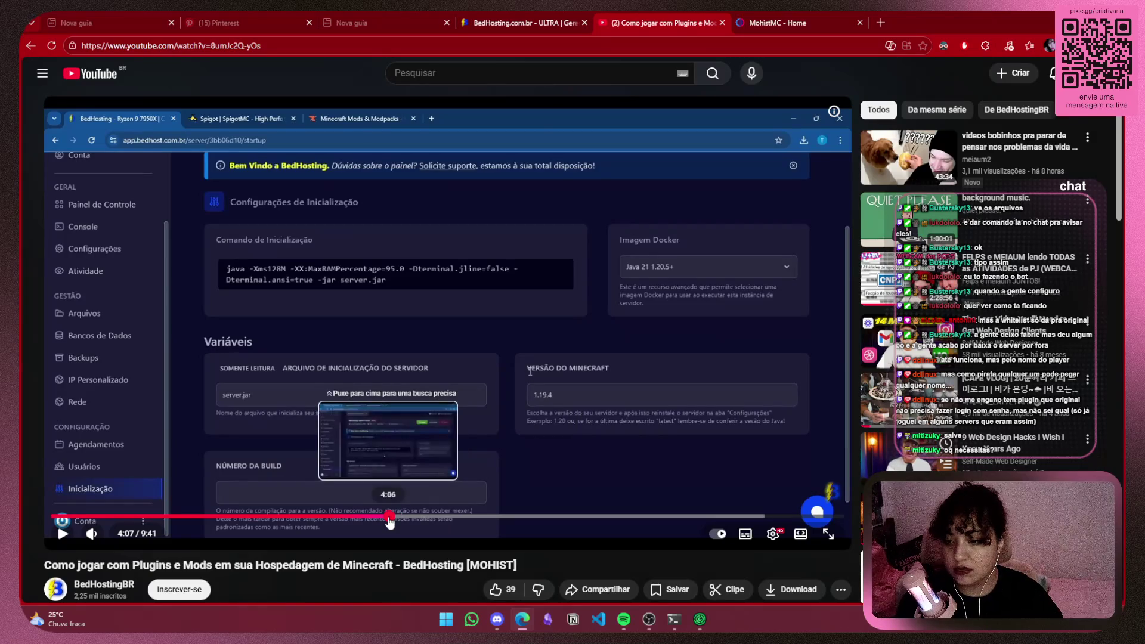
{"action": "left_click_drag", "start_coordinate": [396, 518], "coordinate": [445, 519]}
{"action": "left_click", "coordinate": [459, 524]}
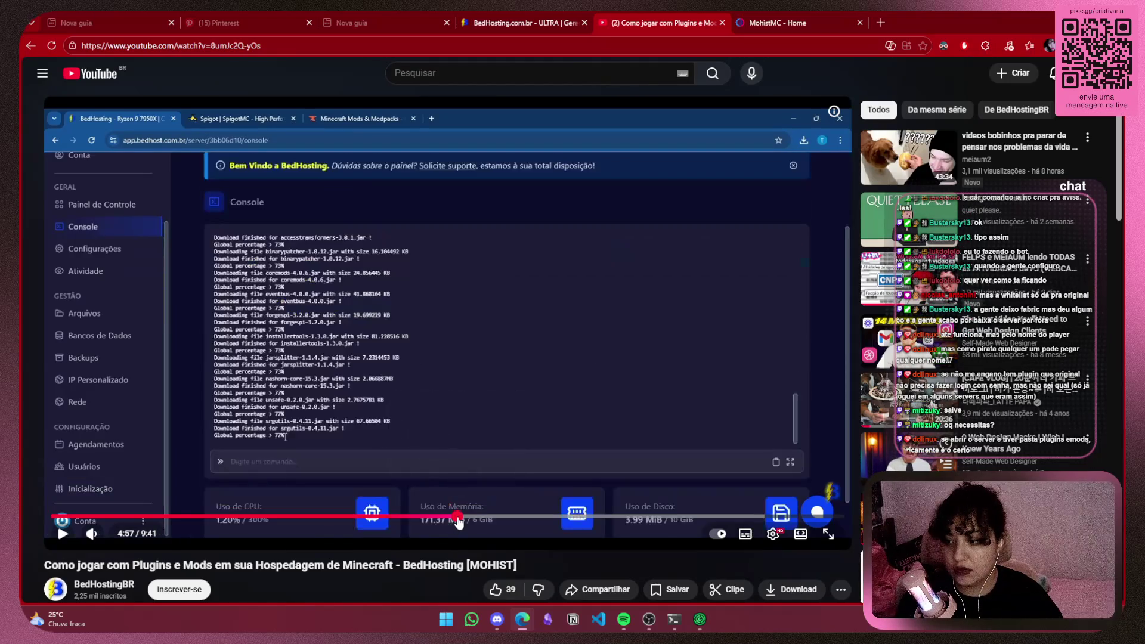
{"action": "left_click", "coordinate": [701, 619]}
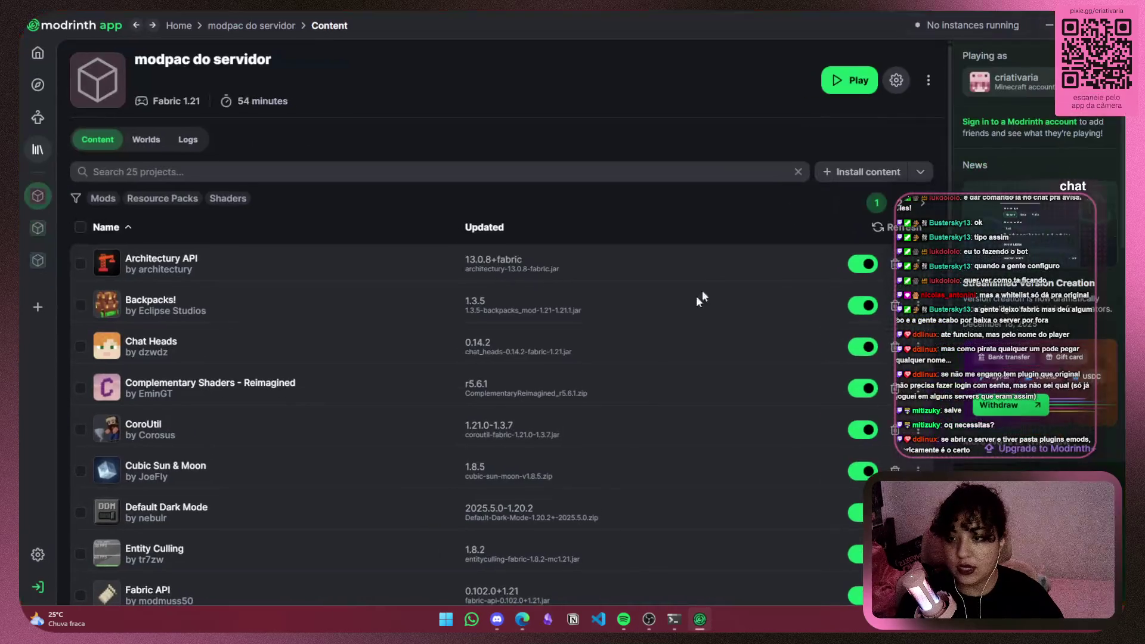
{"action": "left_click", "coordinate": [1047, 27]}
{"action": "left_click", "coordinate": [519, 22]}
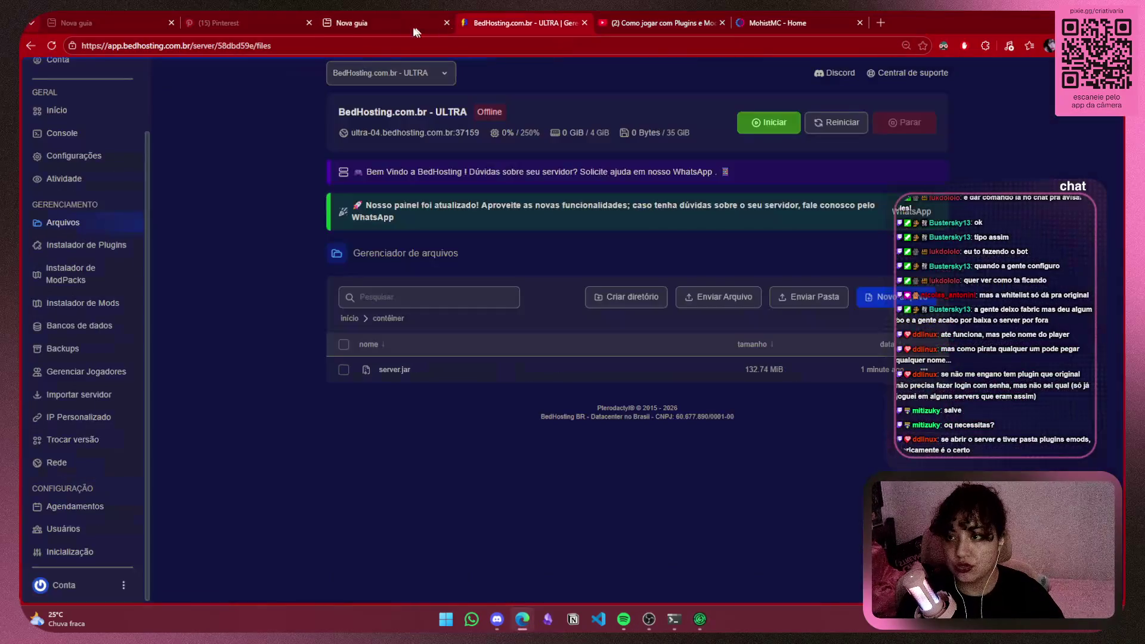
{"action": "left_click", "coordinate": [757, 125]}
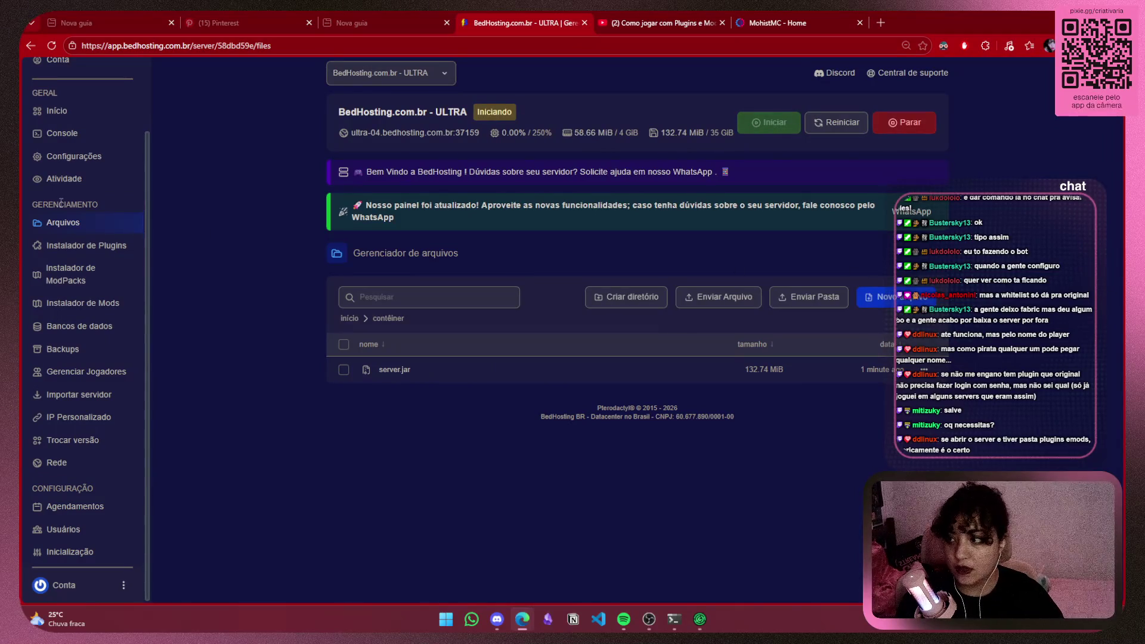
Open the server console, where Mohist 1.20.1-903 waits for EULA acceptance, and focus its command input
{"action": "left_click", "coordinate": [93, 133]}
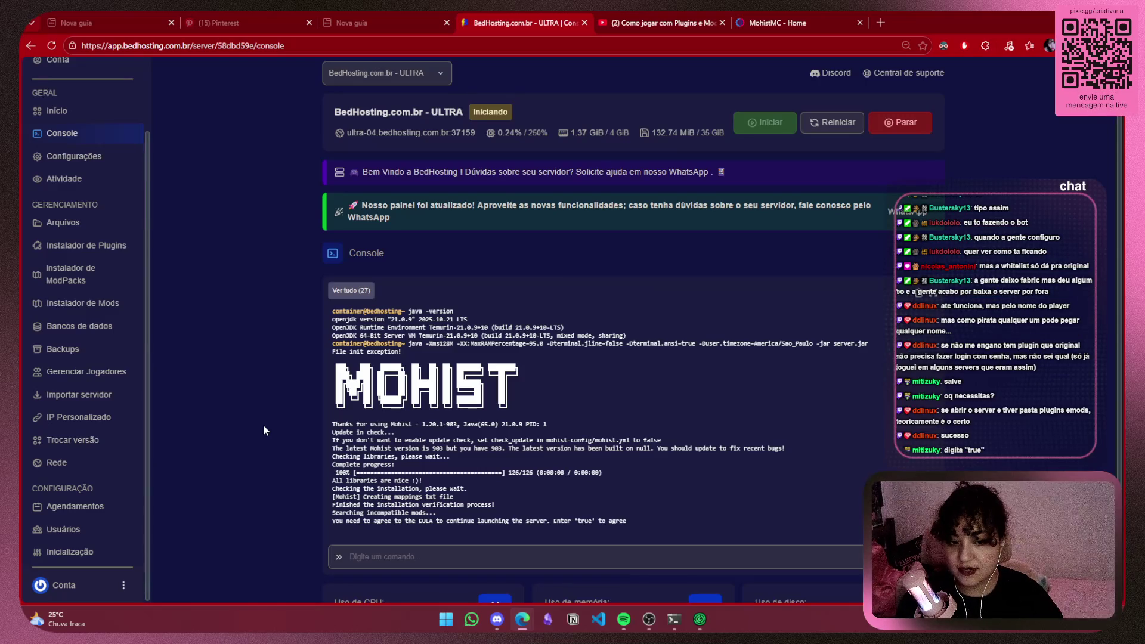
{"action": "left_click", "coordinate": [528, 551]}
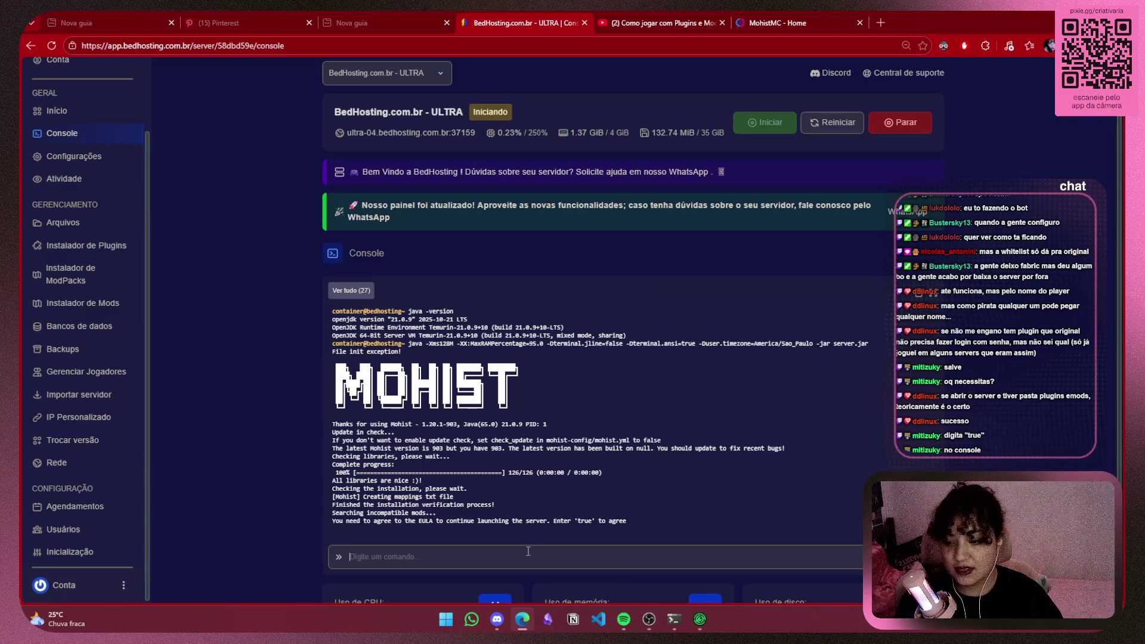
Enter 'true' in the console to accept the EULA and watch the spawn area preparation progress
{"action": "type", "text": "true"}
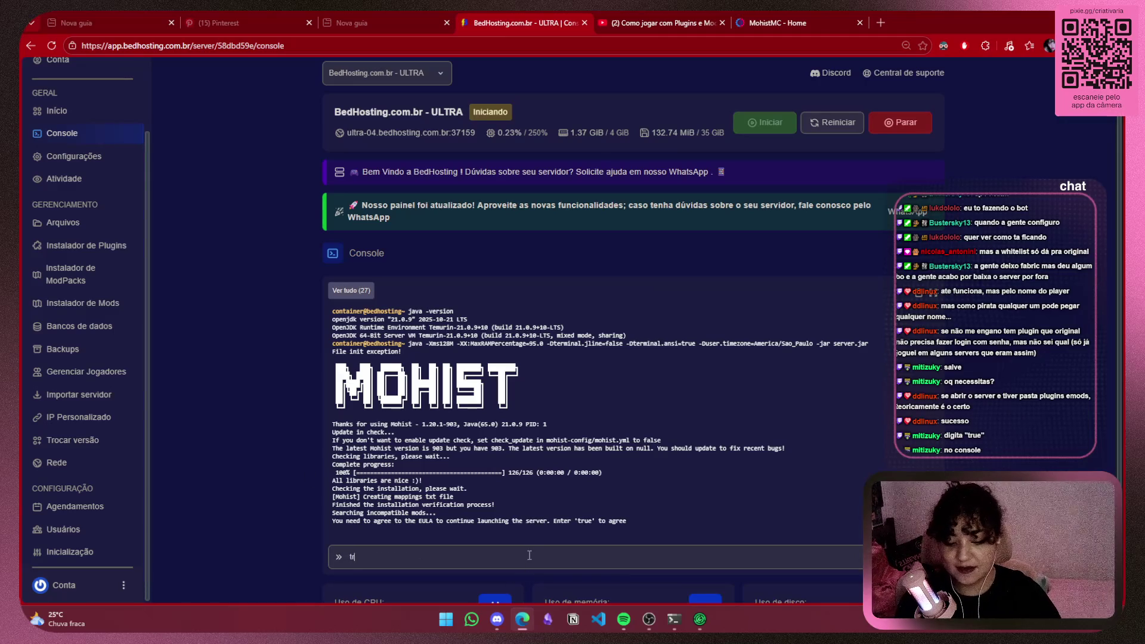
{"action": "key", "text": "Return"}
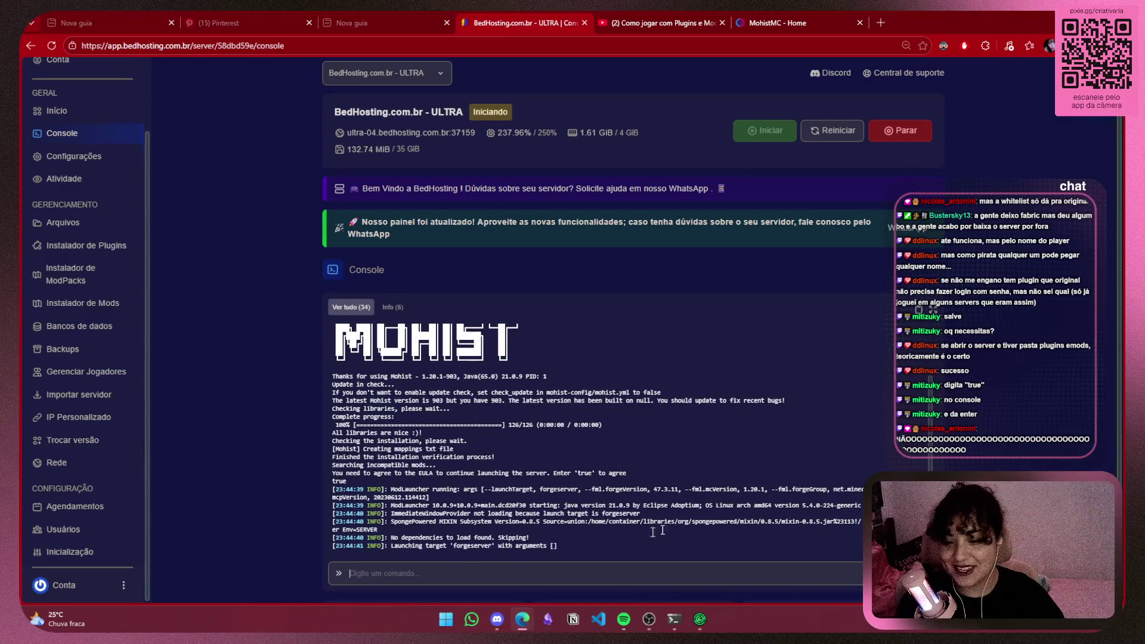
{"action": "scroll", "coordinate": [1041, 381], "scroll_direction": "down", "scroll_amount": 2}
{"action": "scroll", "coordinate": [1040, 378], "scroll_direction": "up", "scroll_amount": 1}
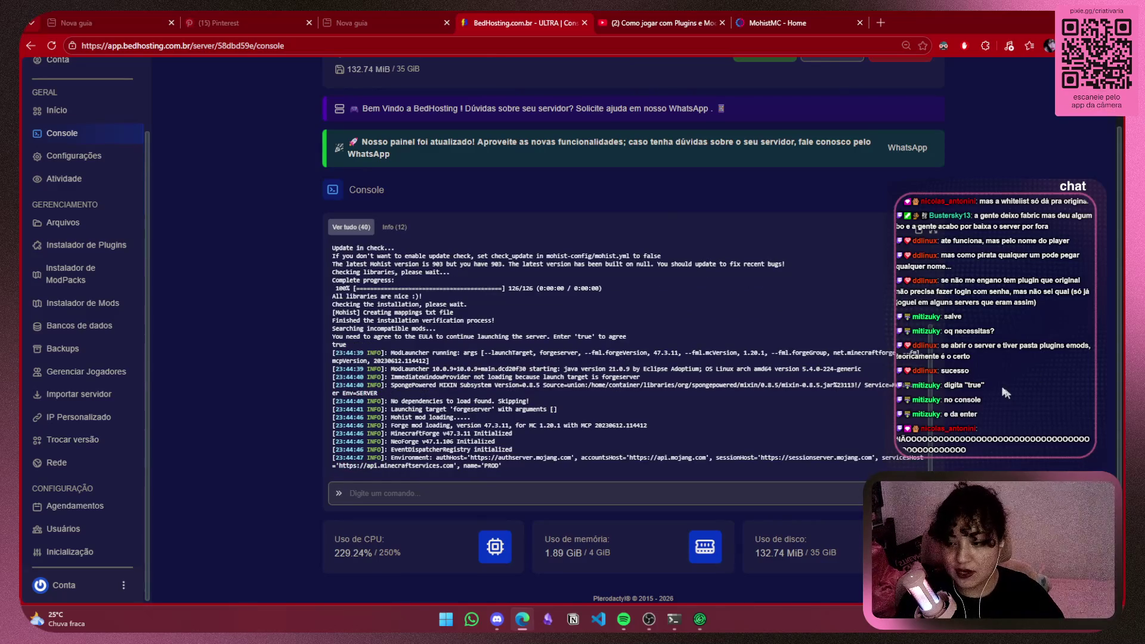
{"action": "scroll", "coordinate": [999, 385], "scroll_direction": "down", "scroll_amount": 1}
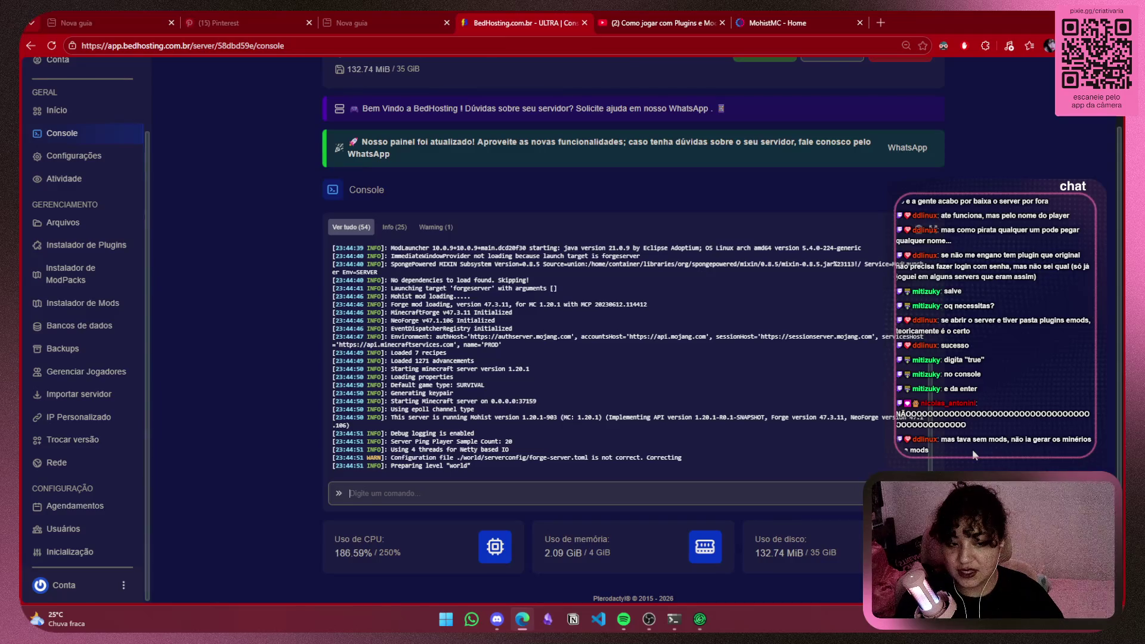
{"action": "scroll", "coordinate": [972, 449], "scroll_direction": "down", "scroll_amount": 1}
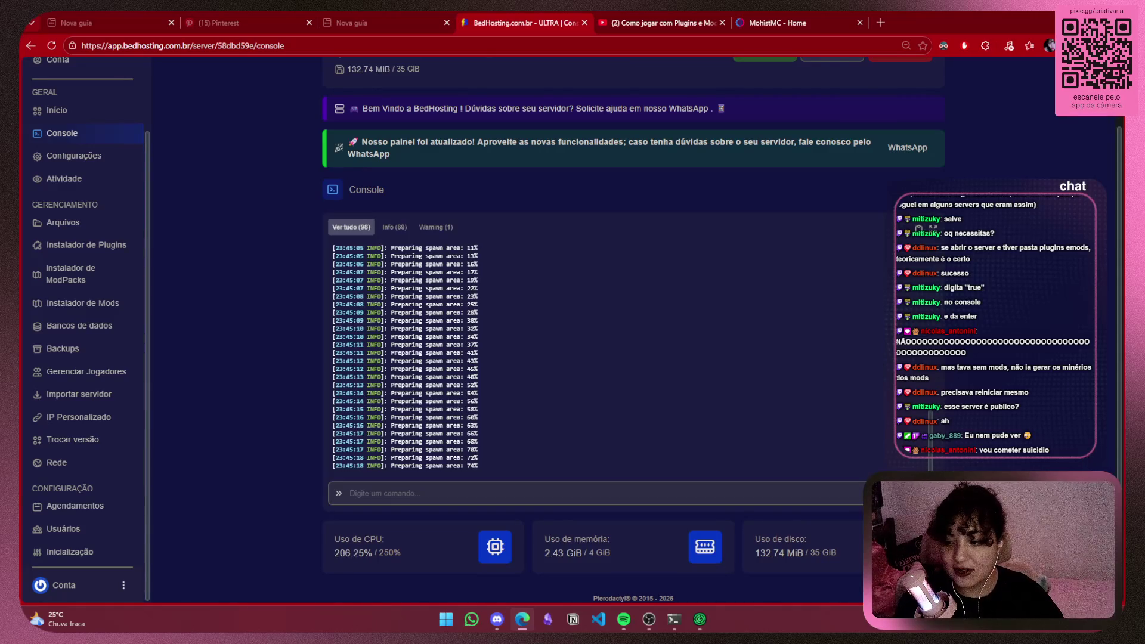
{"action": "left_click", "coordinate": [450, 489]}
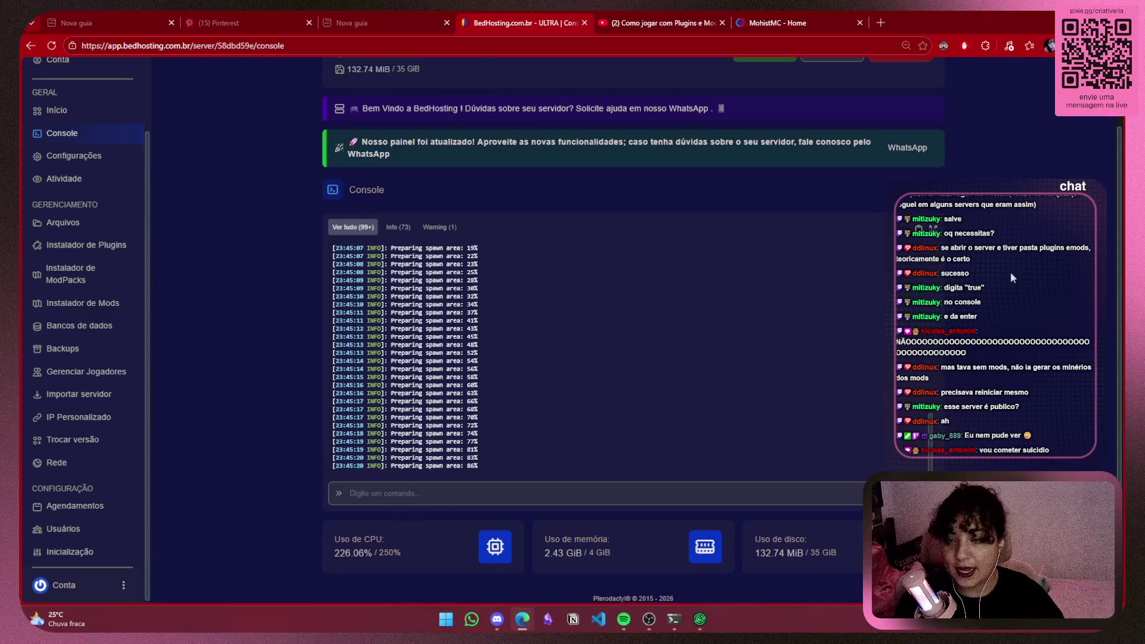
Skip the tutorial ahead through its console and Mohist startup parts, then pause it
{"action": "scroll", "coordinate": [1012, 278], "scroll_direction": "up", "scroll_amount": 2}
{"action": "left_click", "coordinate": [775, 23]}
{"action": "left_click", "coordinate": [662, 23]}
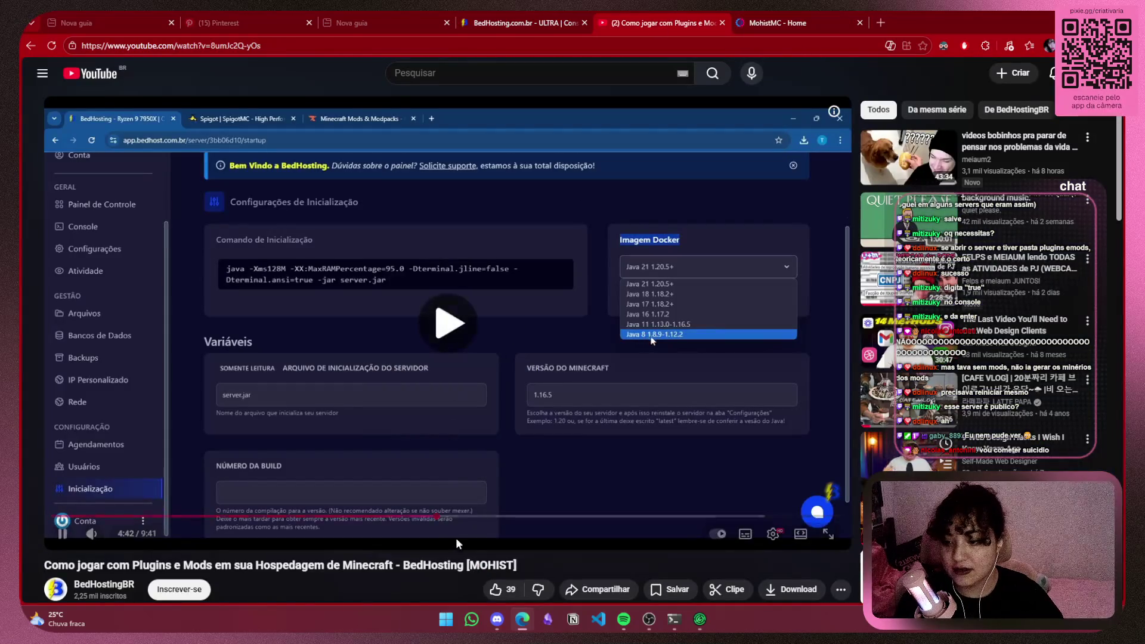
{"action": "left_click", "coordinate": [480, 517]}
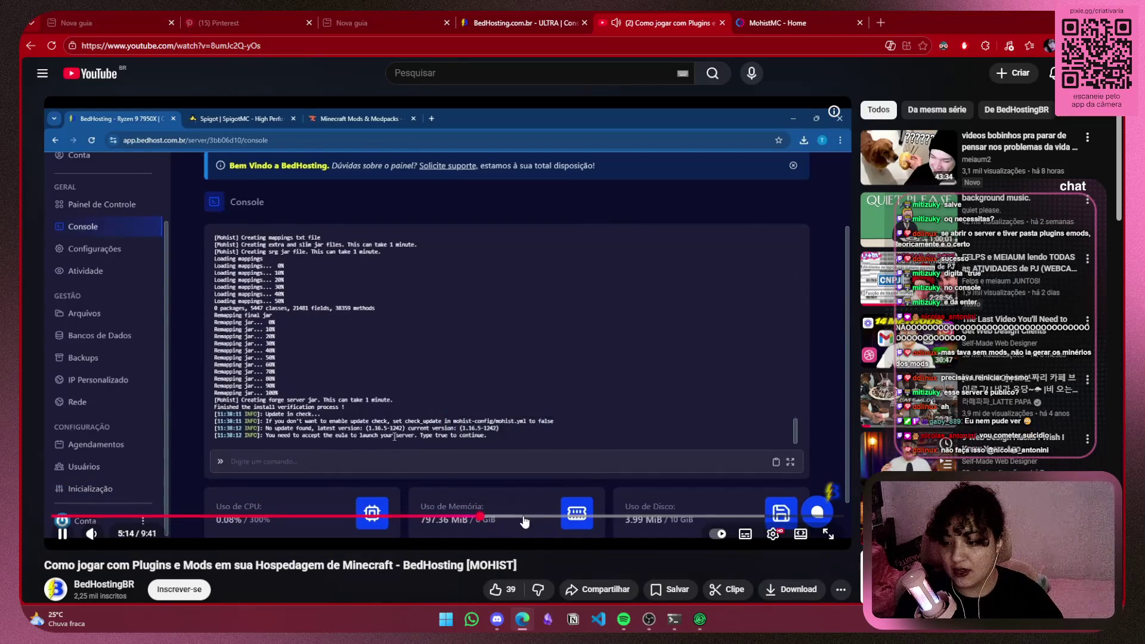
{"action": "left_click", "coordinate": [523, 517]}
{"action": "left_click", "coordinate": [560, 517]}
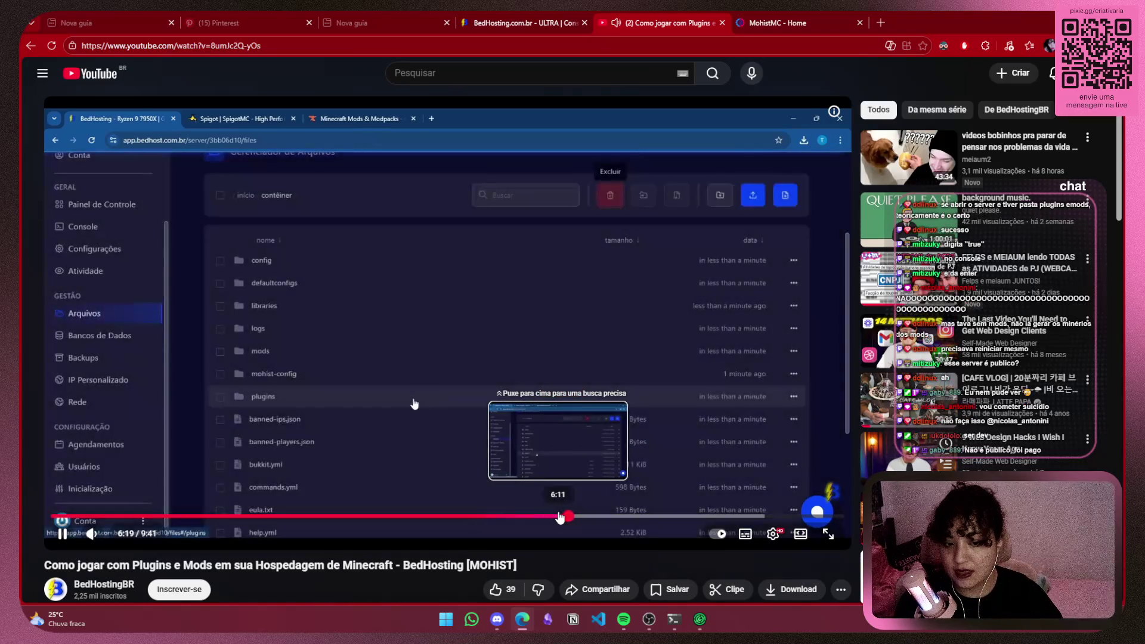
{"action": "left_click", "coordinate": [691, 157]}
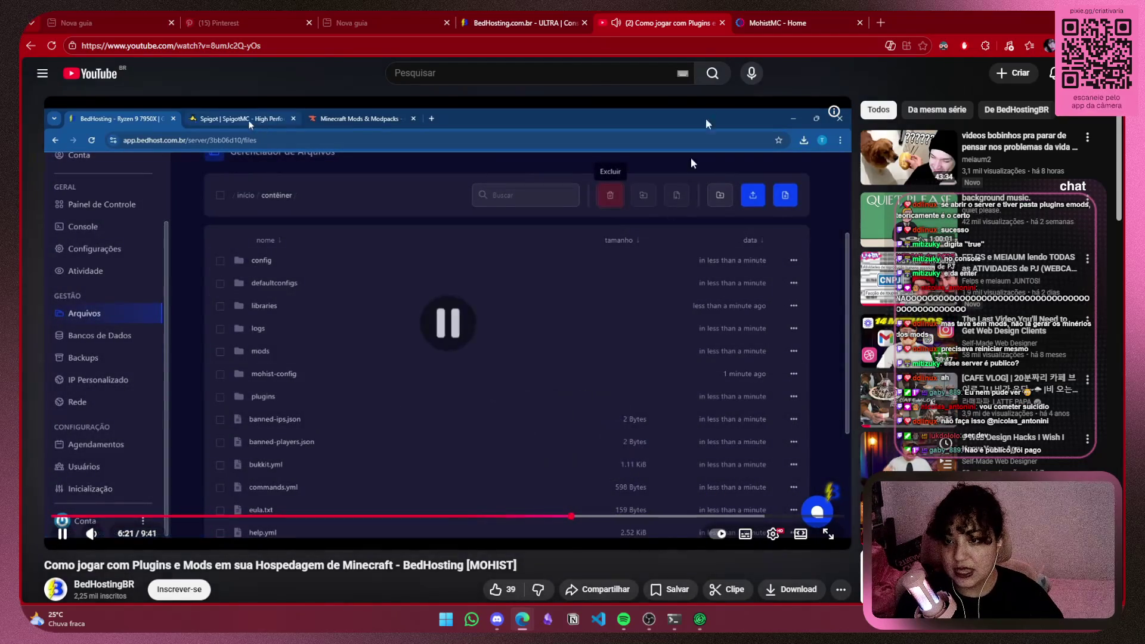
Return to the BedHosting console, where the server finished booting in 50.837s and is online
{"action": "left_click", "coordinate": [781, 12]}
{"action": "left_click", "coordinate": [727, 17]}
{"action": "left_click", "coordinate": [536, 23]}
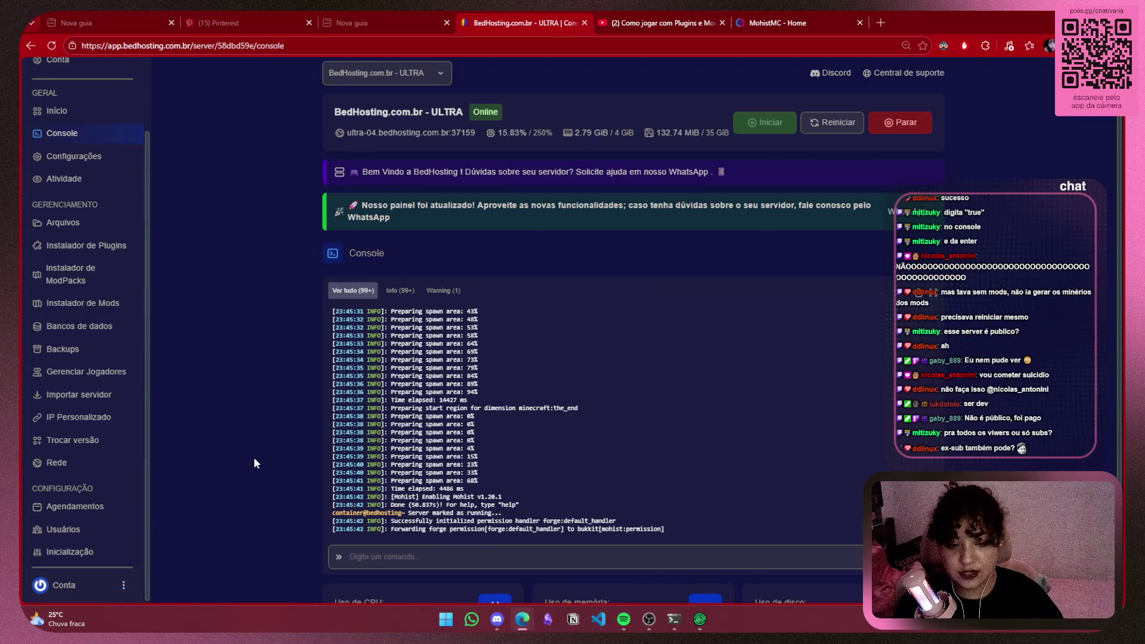
Open the Arquivos file manager, now with mods and plugins folders, then resume the tutorial video
{"action": "scroll", "coordinate": [254, 464], "scroll_direction": "down", "scroll_amount": 2}
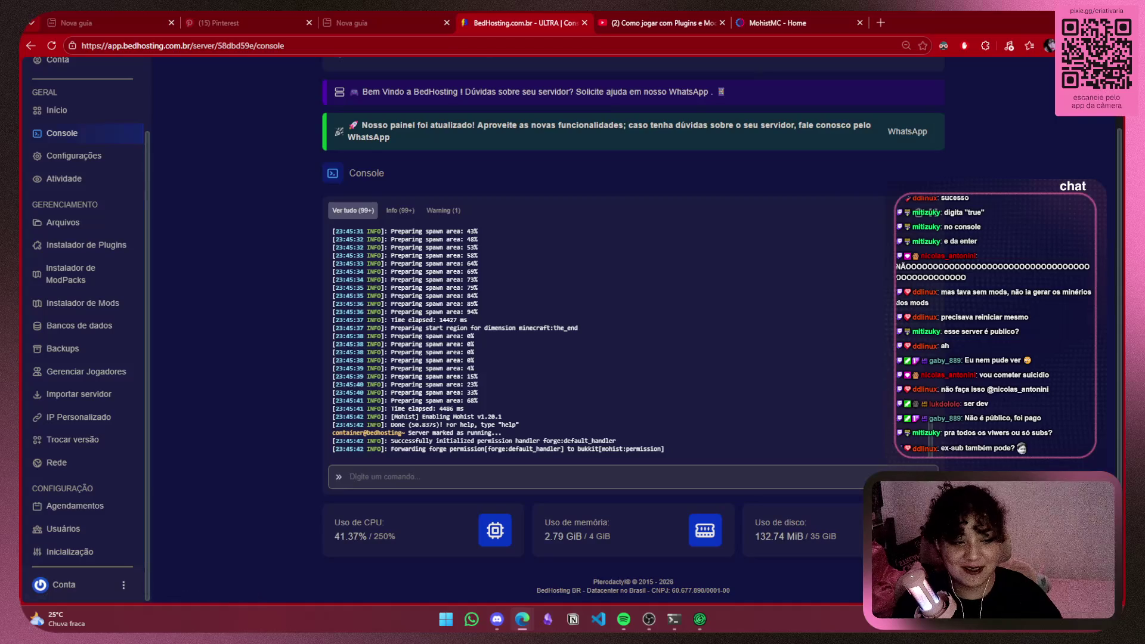
{"action": "key", "text": "alt+Tab"}
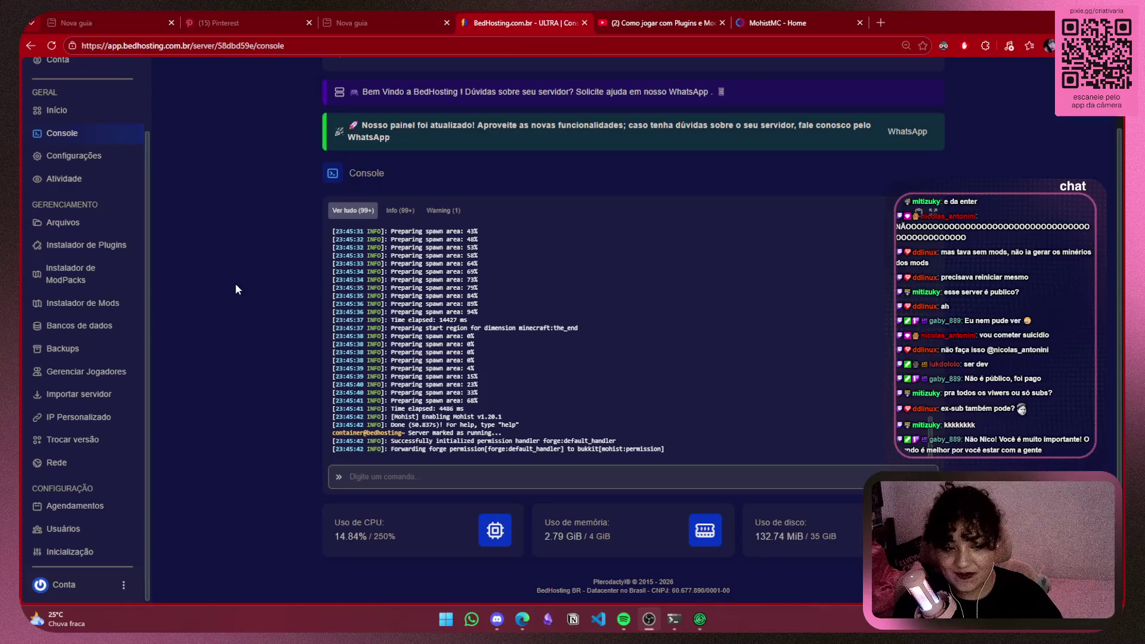
{"action": "left_click", "coordinate": [76, 225]}
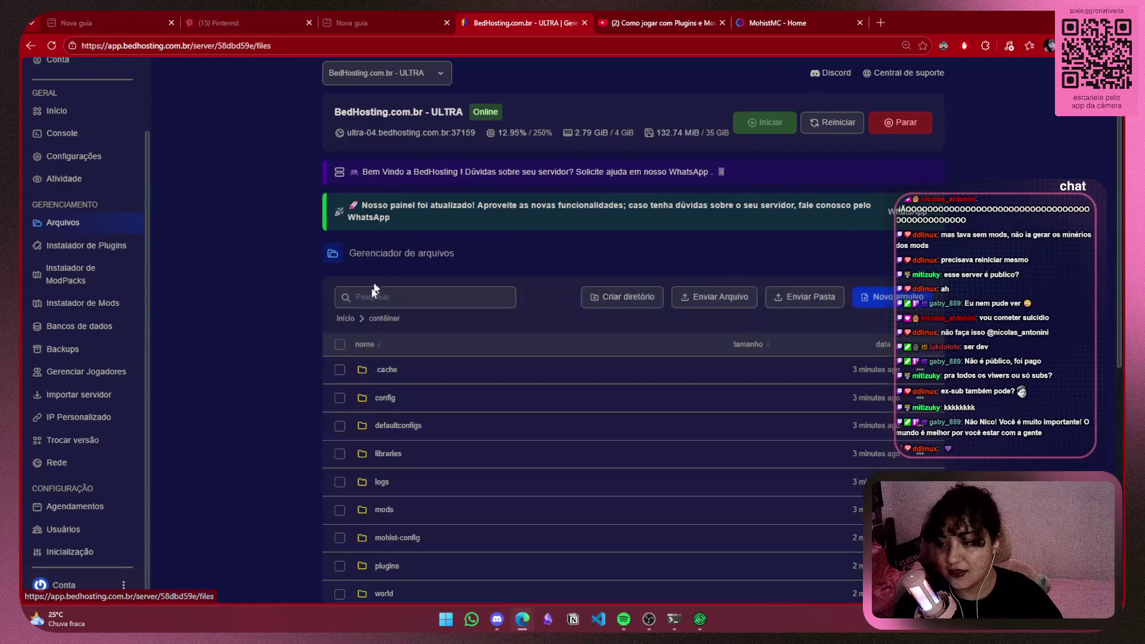
{"action": "scroll", "coordinate": [370, 328], "scroll_direction": "down", "scroll_amount": 3}
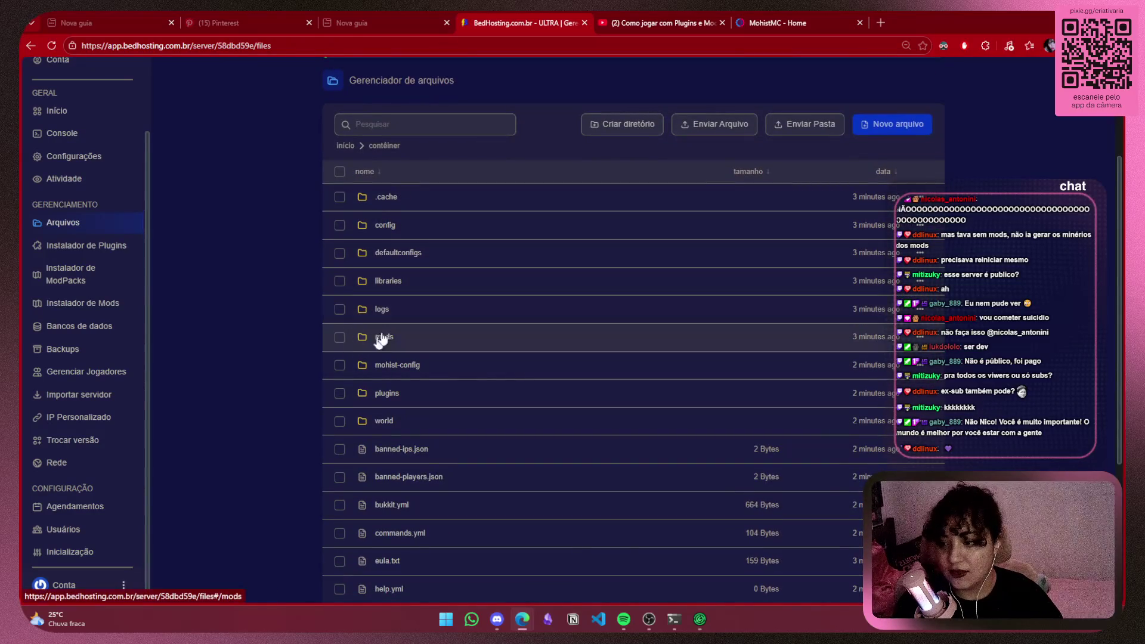
{"action": "left_click", "coordinate": [660, 19]}
{"action": "left_click", "coordinate": [593, 378]}
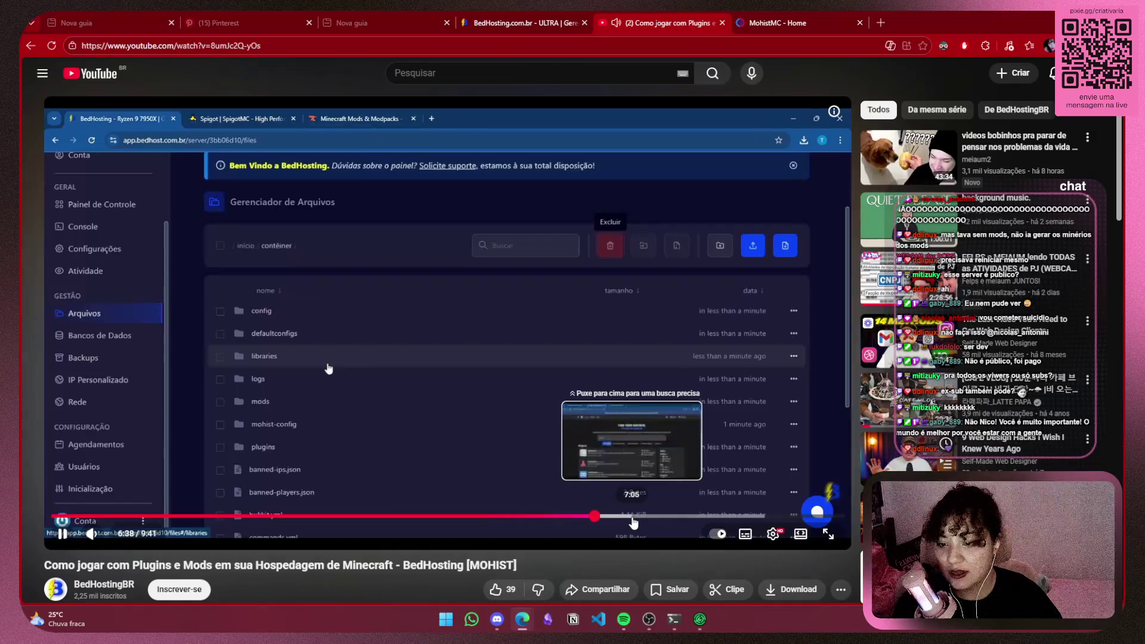
Skip the tutorial past the CurseForge mod download to its file manager part, pause, and return to the server files
{"action": "left_click", "coordinate": [634, 523]}
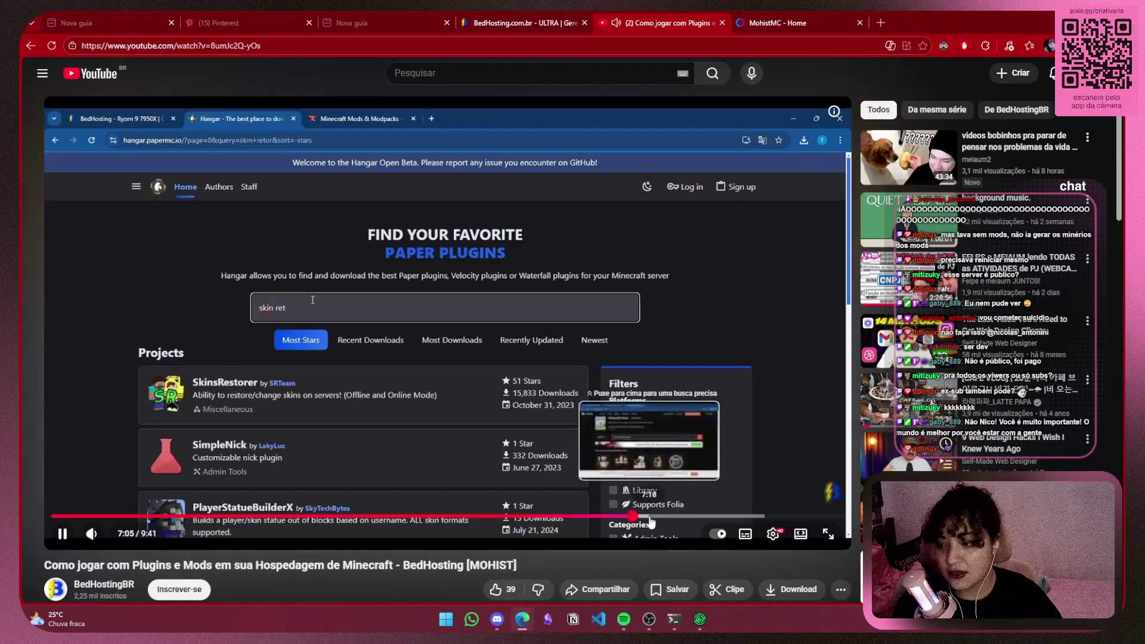
{"action": "left_click", "coordinate": [680, 518]}
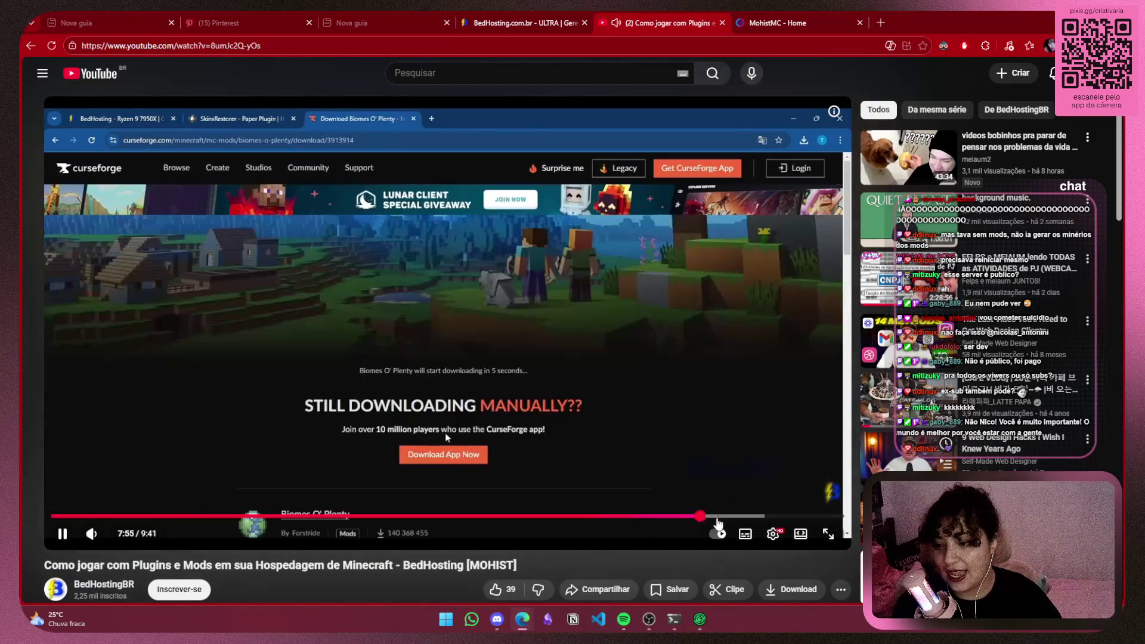
{"action": "left_click", "coordinate": [716, 516]}
{"action": "left_click", "coordinate": [719, 374]}
{"action": "left_click", "coordinate": [519, 22]}
{"action": "left_click", "coordinate": [353, 12]}
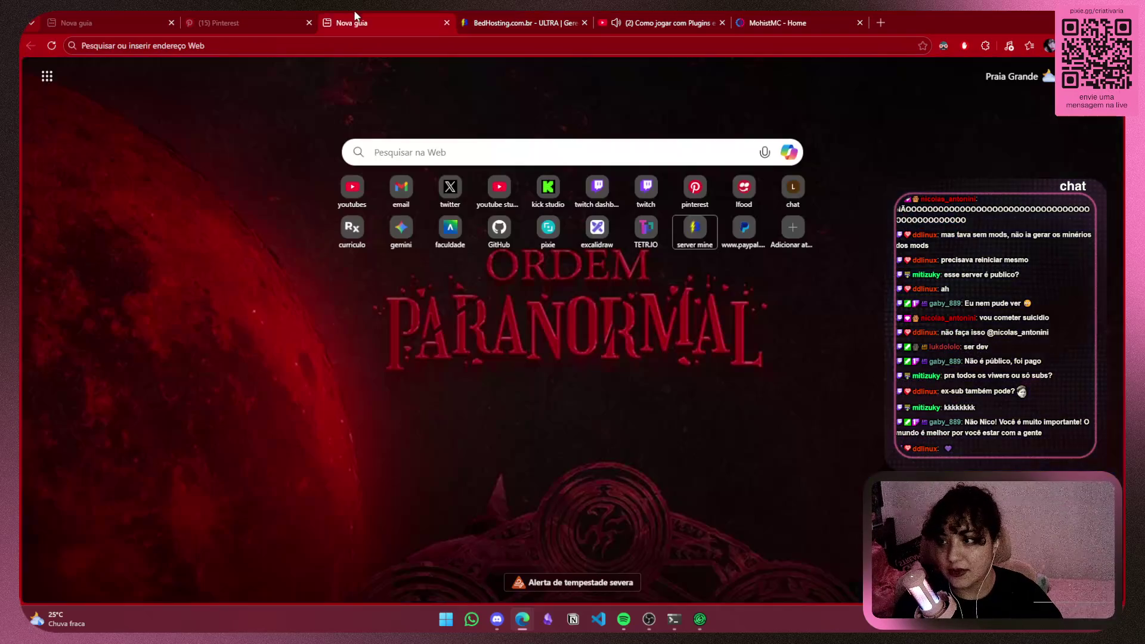
{"action": "left_click", "coordinate": [541, 23]}
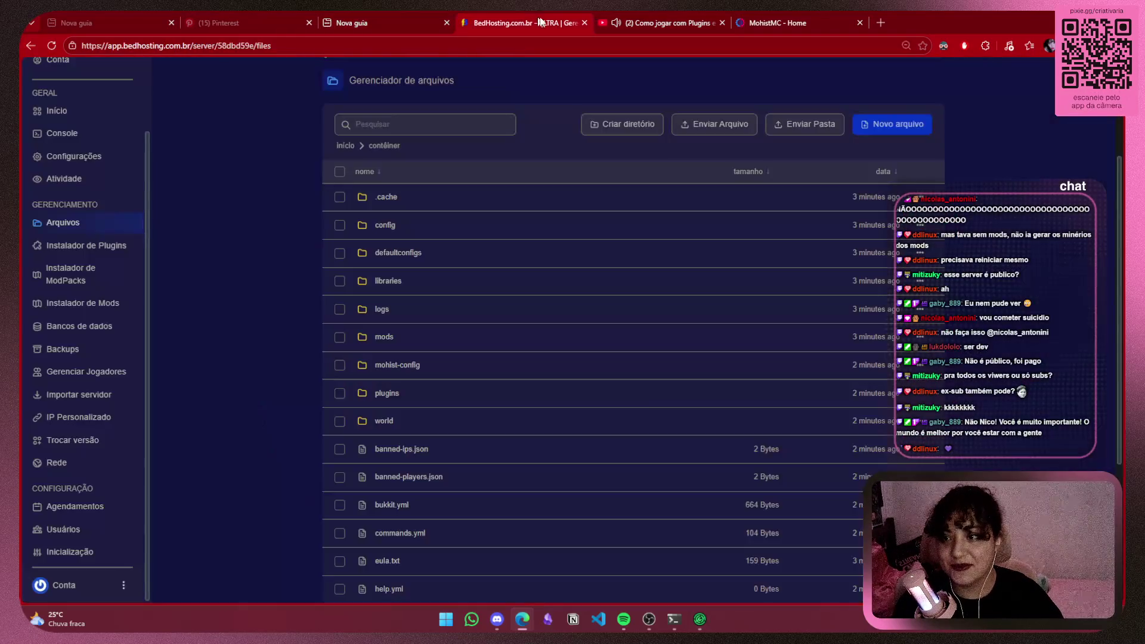
Open the 'modpac do servidor' modpack folder from Modrinth App, showing its 19-JAR mods folder
{"action": "left_click", "coordinate": [703, 616]}
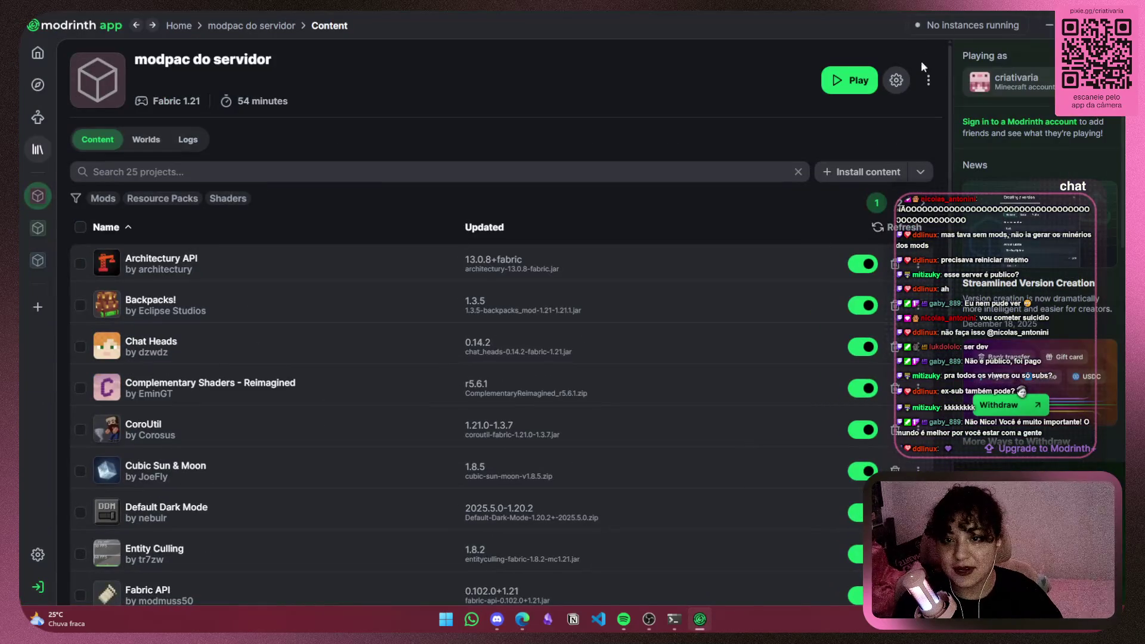
{"action": "left_click", "coordinate": [930, 82]}
{"action": "left_click", "coordinate": [877, 115]}
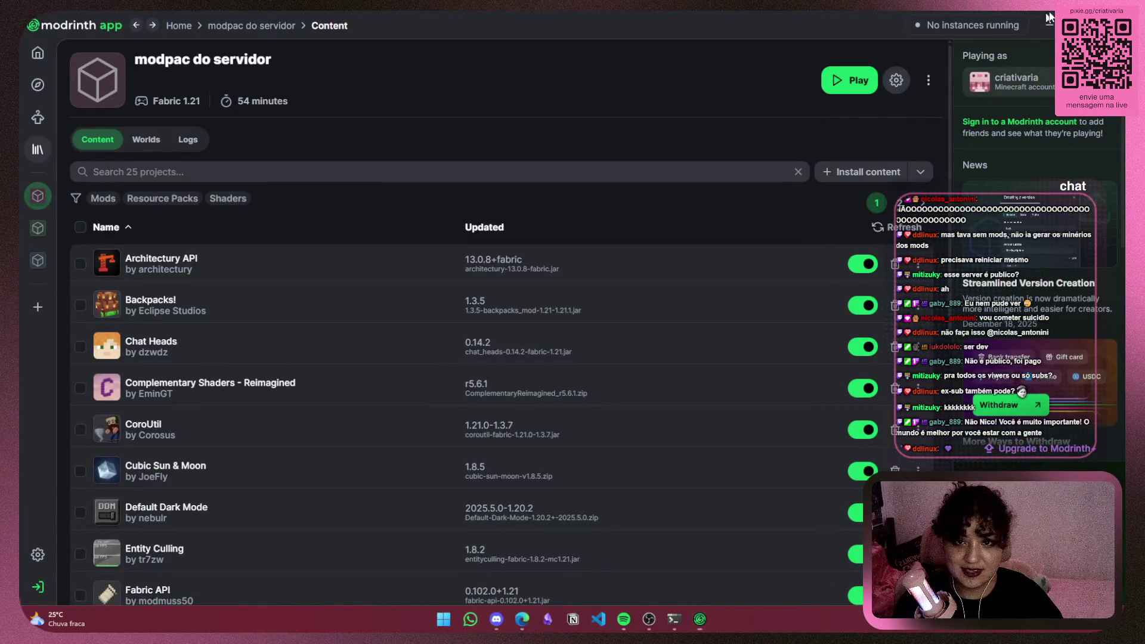
{"action": "left_click", "coordinate": [1050, 26]}
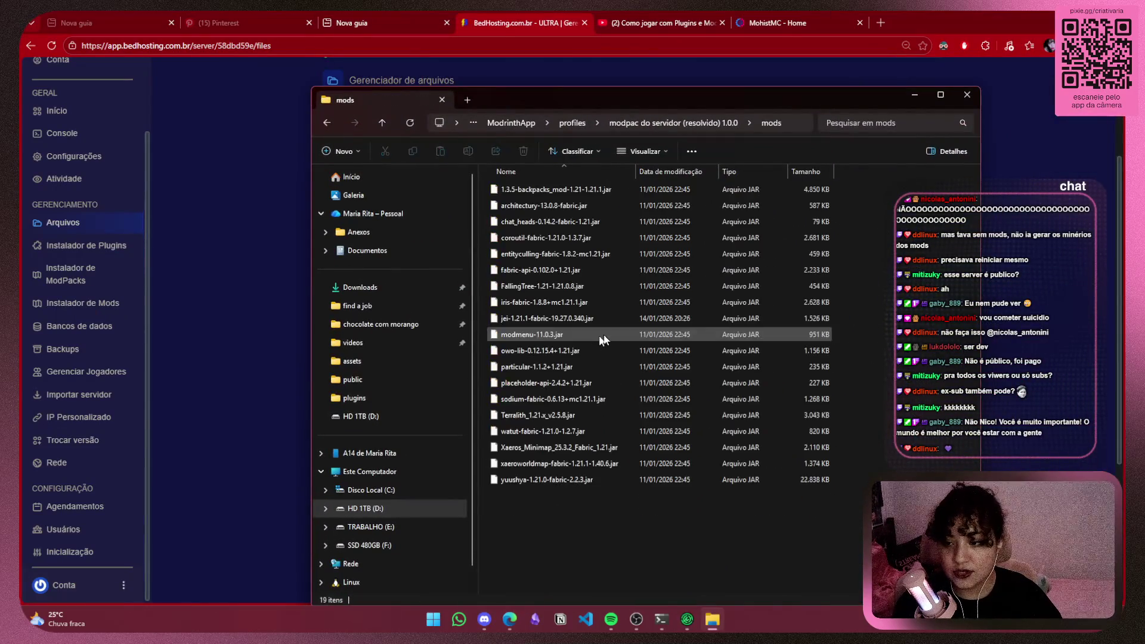
{"action": "key", "text": "alt+F4"}
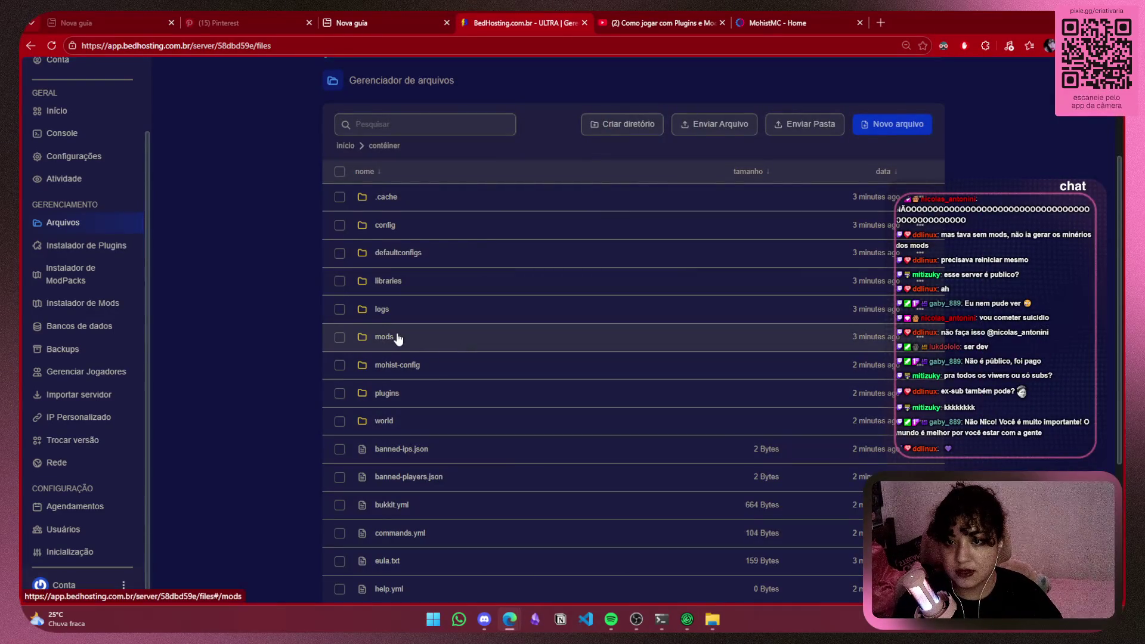
Cancel a file upload, look inside the world folder, then open the empty mods folder
{"action": "left_click", "coordinate": [692, 127]}
{"action": "left_click", "coordinate": [537, 586]}
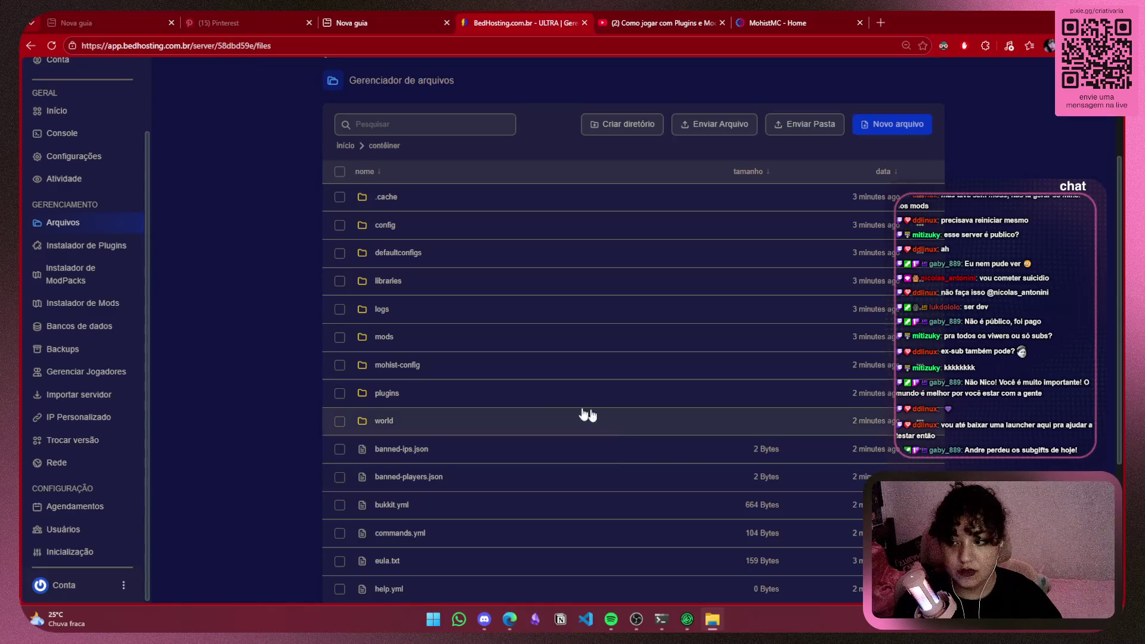
{"action": "left_click", "coordinate": [384, 423]}
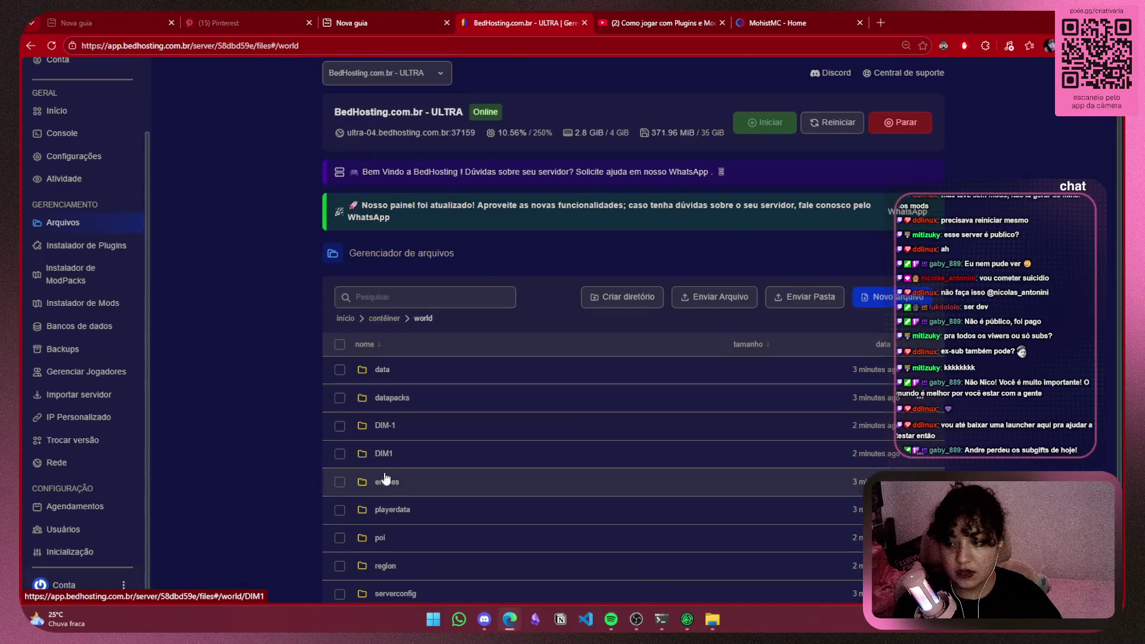
{"action": "scroll", "coordinate": [393, 459], "scroll_direction": "down", "scroll_amount": 2}
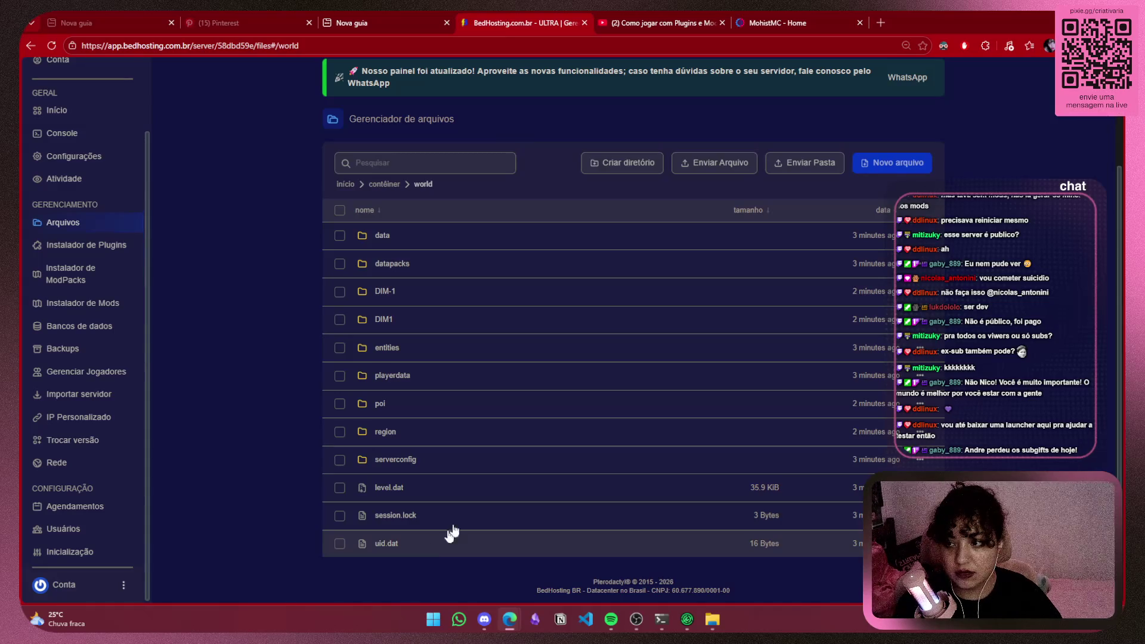
{"action": "left_click", "coordinate": [383, 184]}
{"action": "left_click", "coordinate": [386, 376]}
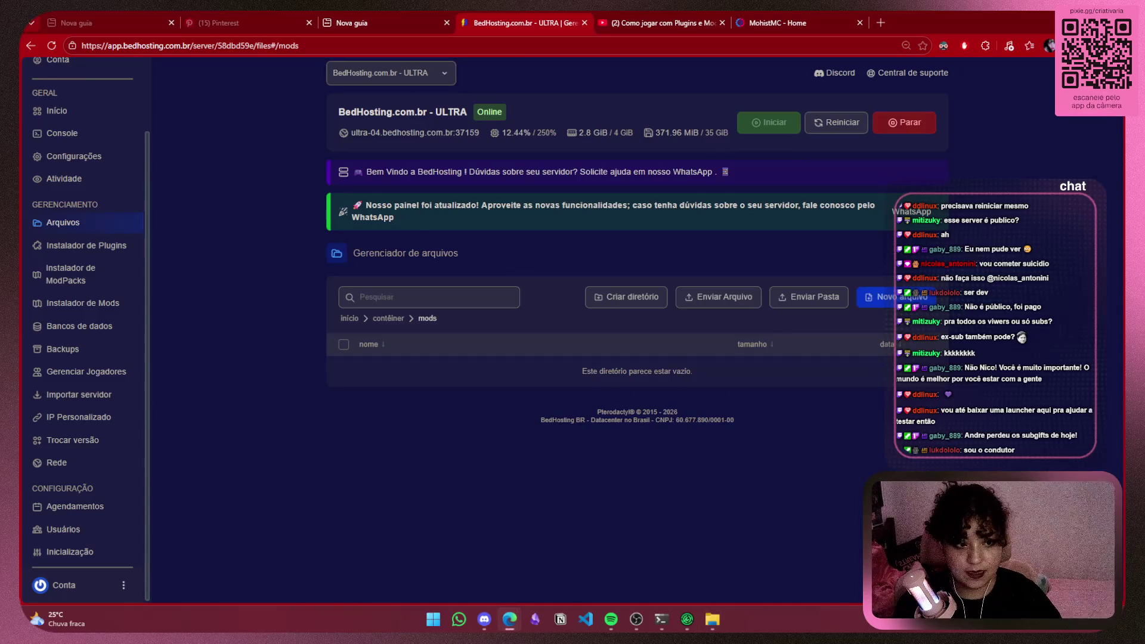
Drag the modpack's mod jar files into the mods folder, then view the server console
{"action": "mouse_move", "coordinate": [885, 456]}
{"action": "left_mouse_down"}
{"action": "mouse_move", "coordinate": [634, 384]}
{"action": "mouse_move", "coordinate": [608, 358]}
{"action": "left_mouse_up"}
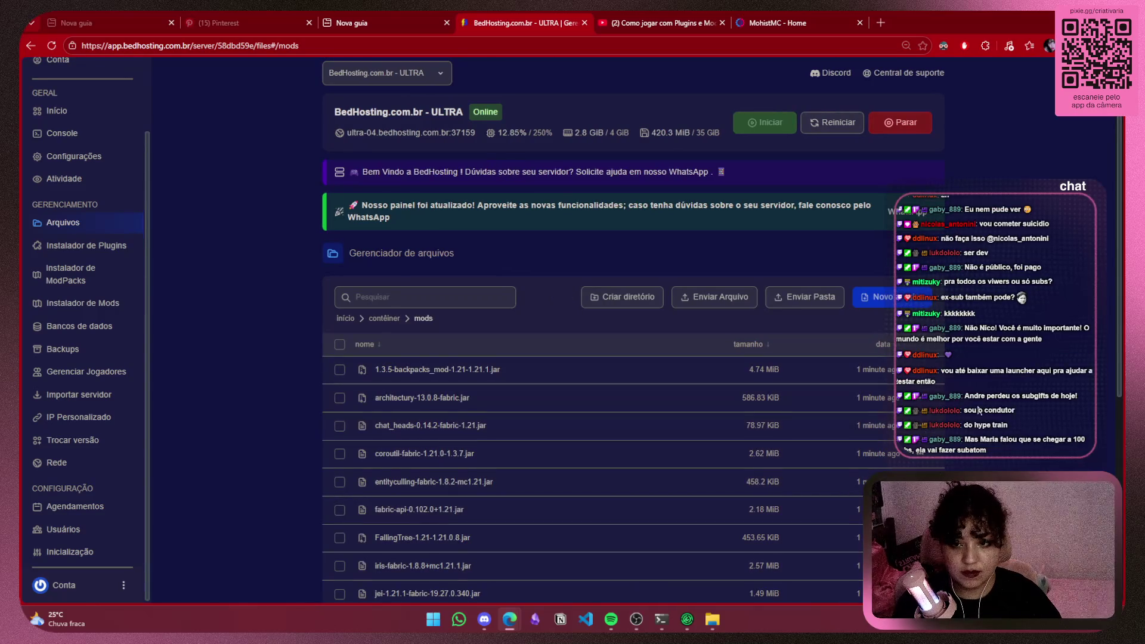
{"action": "scroll", "coordinate": [978, 412], "scroll_direction": "down", "scroll_amount": 5}
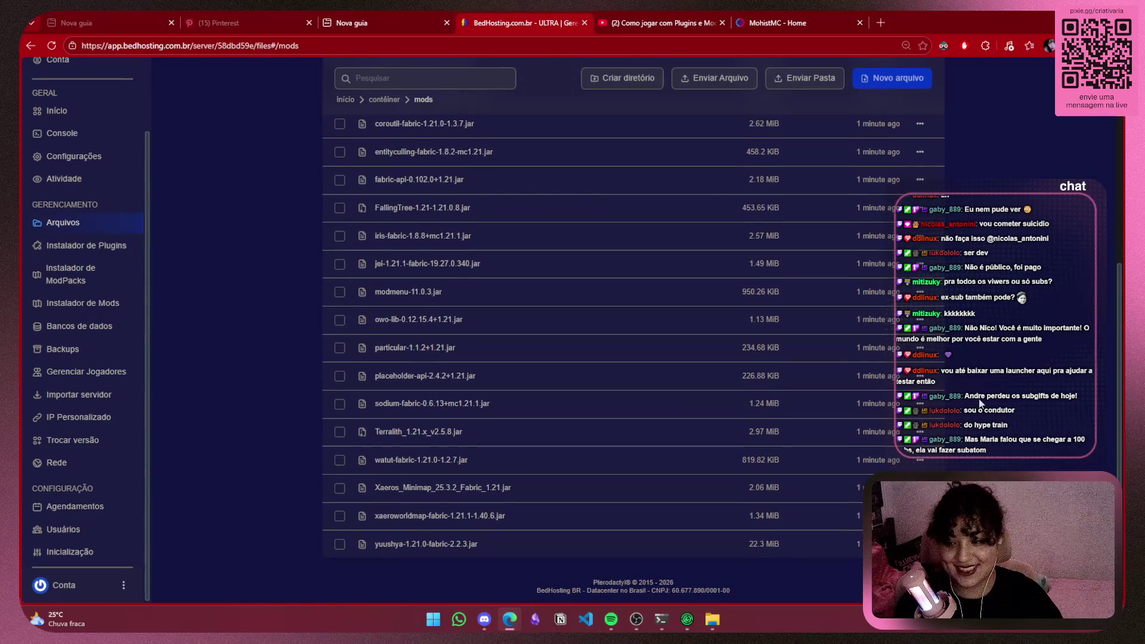
{"action": "scroll", "coordinate": [980, 403], "scroll_direction": "up", "scroll_amount": 6}
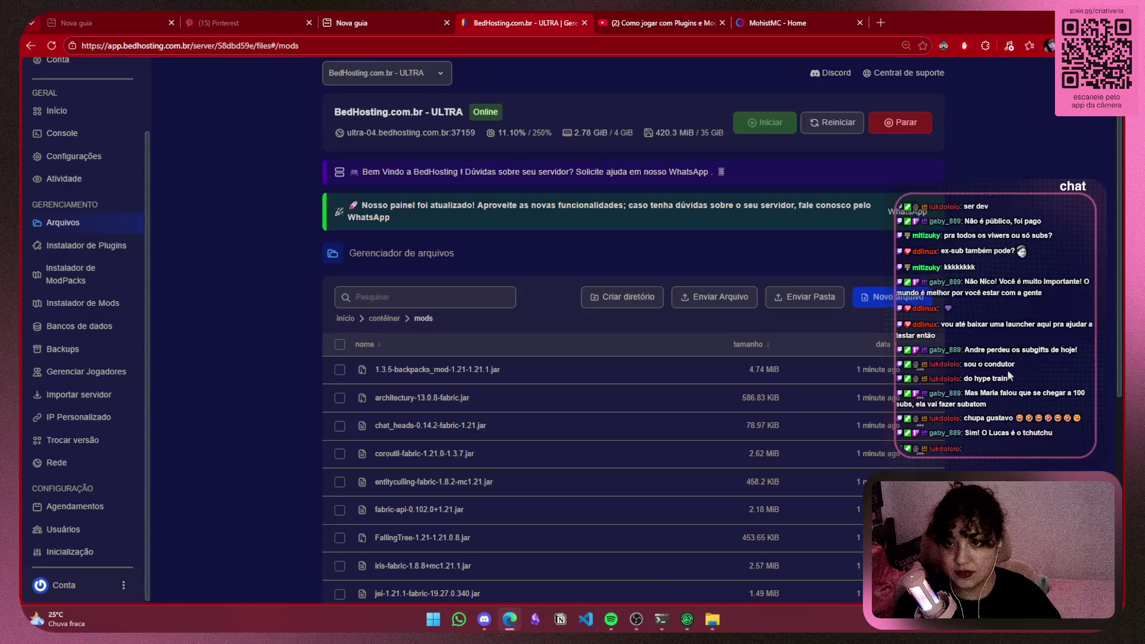
{"action": "left_click", "coordinate": [98, 139]}
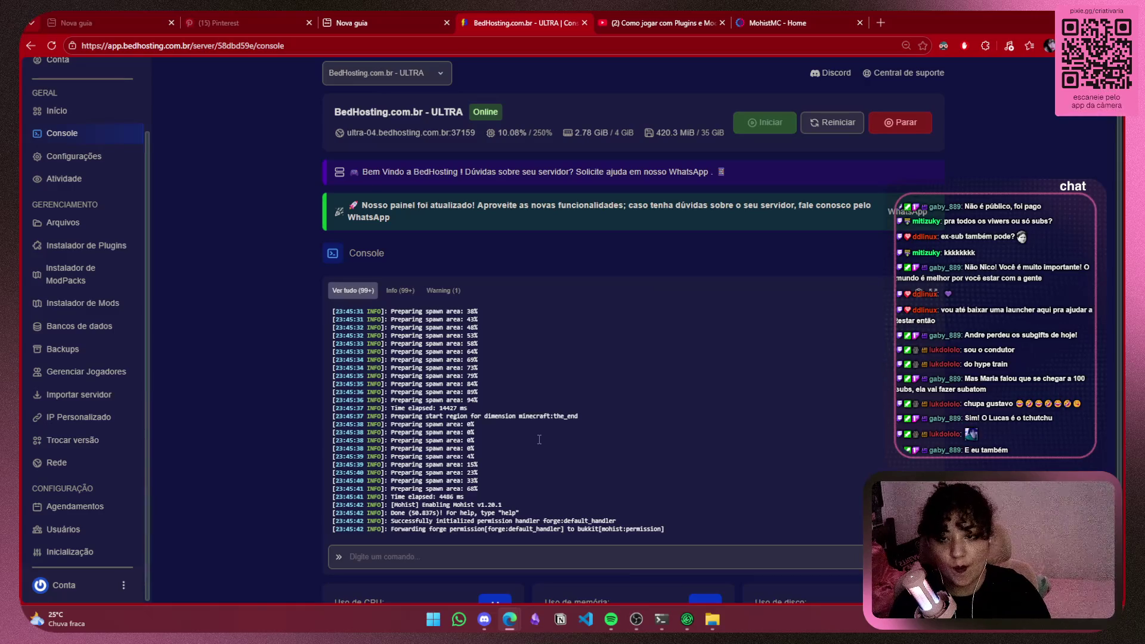
Restart the server with the mods and scroll up to the crash: Terralith needs Minecraft 1.21
{"action": "left_click", "coordinate": [906, 120]}
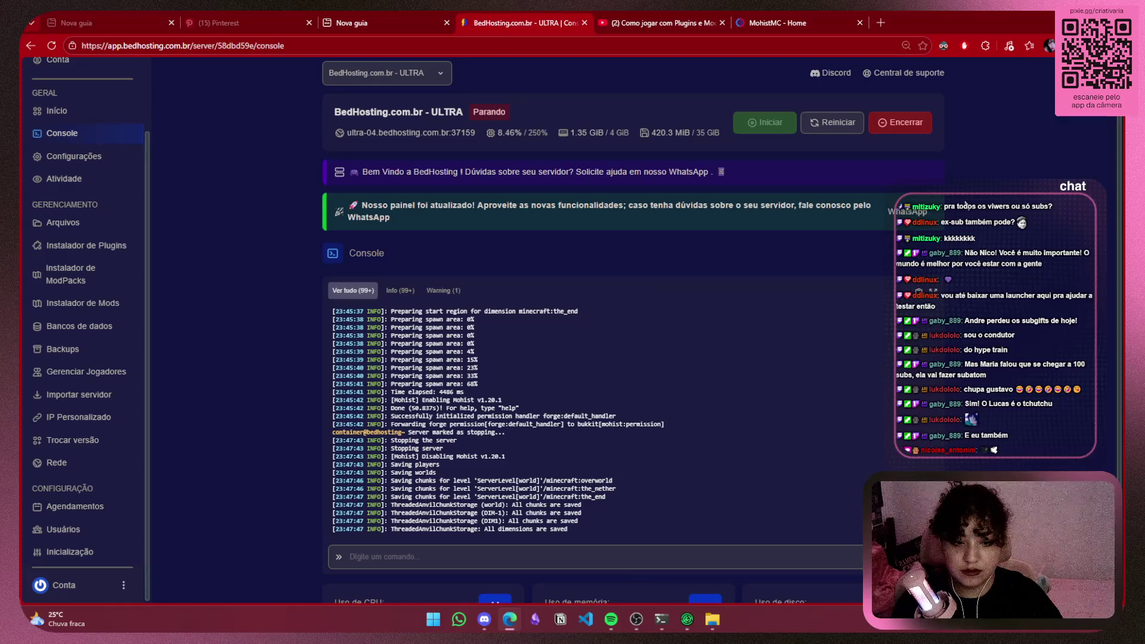
{"action": "left_click", "coordinate": [777, 119]}
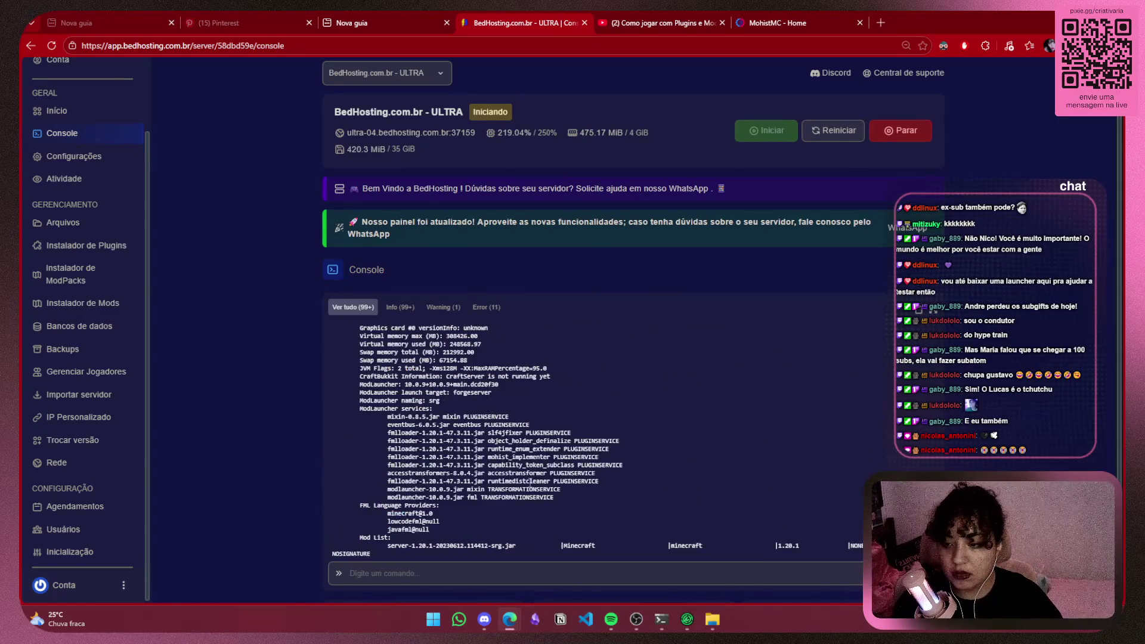
{"action": "scroll", "coordinate": [497, 486], "scroll_direction": "up", "scroll_amount": 5}
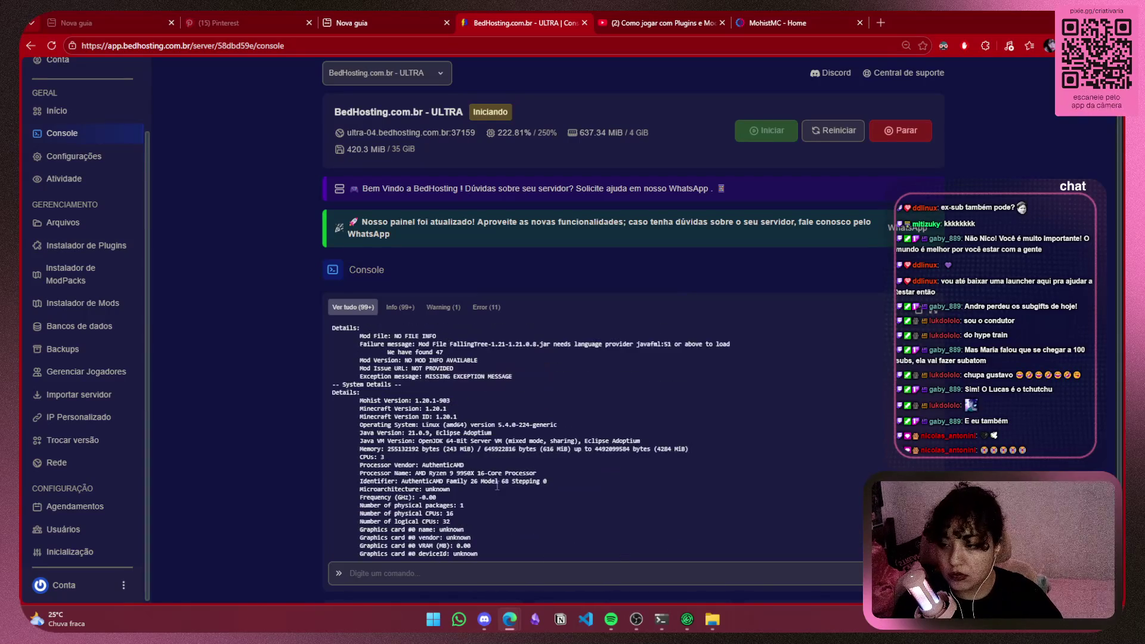
{"action": "scroll", "coordinate": [501, 486], "scroll_direction": "up", "scroll_amount": 2}
{"action": "scroll", "coordinate": [498, 497], "scroll_direction": "up", "scroll_amount": 3}
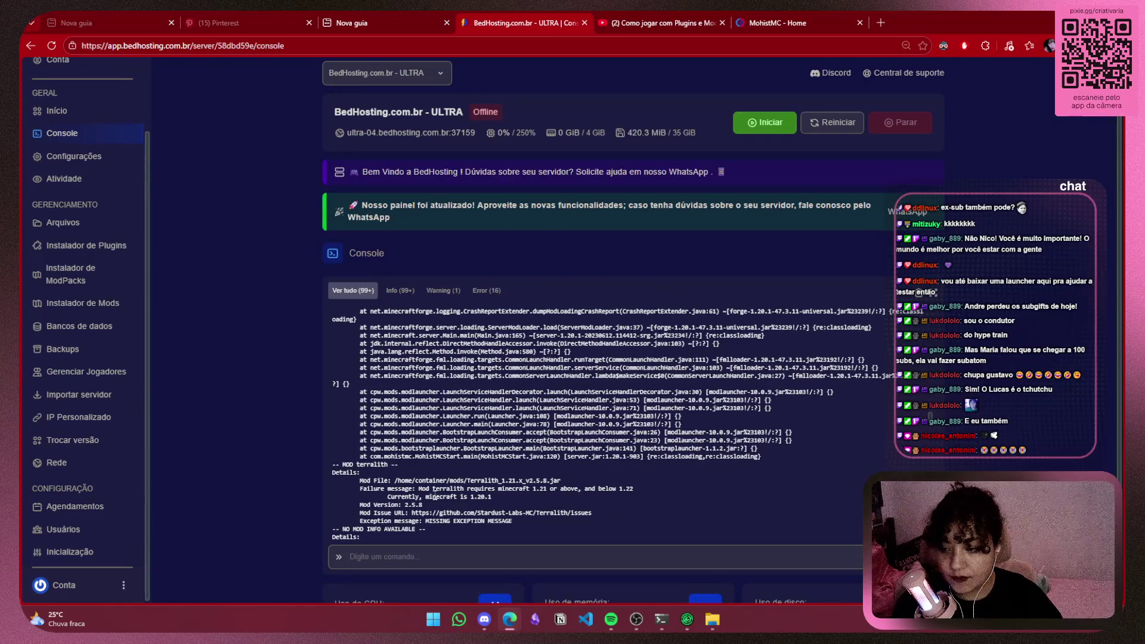
Review the crash log, highlighting the Minecraft 1.20.1 line, then go to the startup settings page
{"action": "left_click_drag", "start_coordinate": [427, 498], "coordinate": [498, 498]}
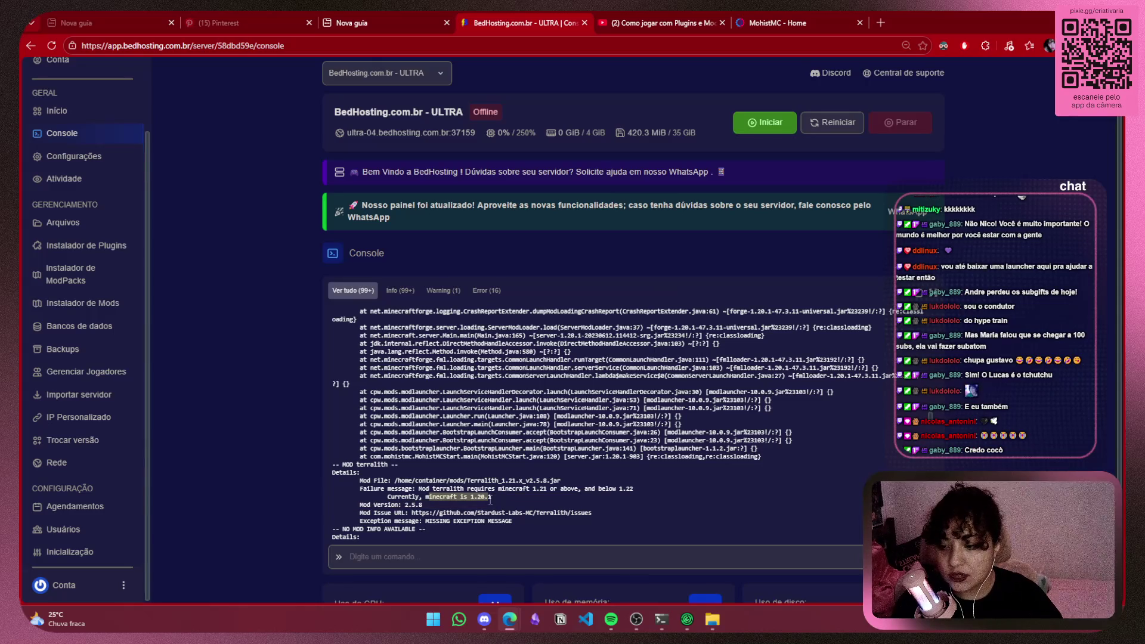
{"action": "left_click", "coordinate": [532, 498]}
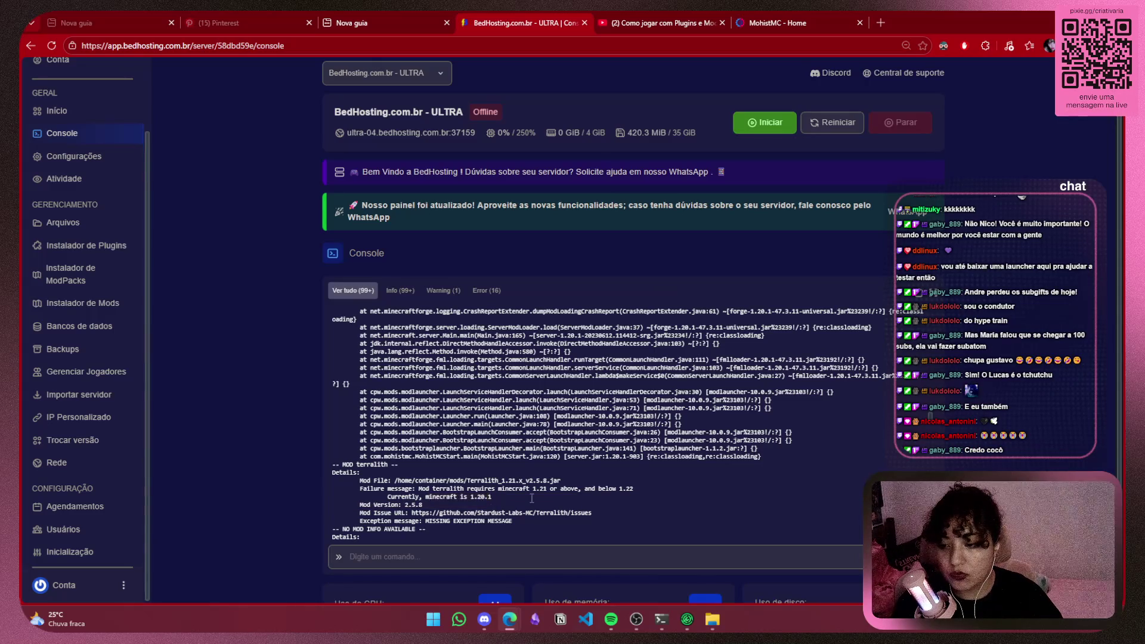
{"action": "scroll", "coordinate": [65, 274], "scroll_direction": "down", "scroll_amount": 2}
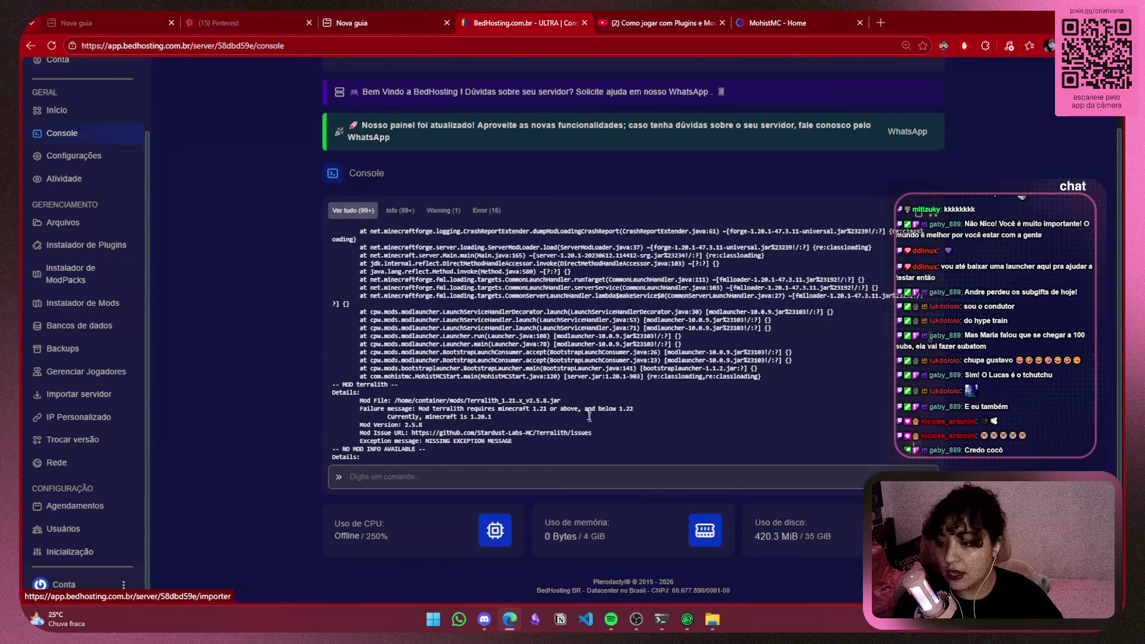
{"action": "scroll", "coordinate": [554, 351], "scroll_direction": "down", "scroll_amount": 3}
{"action": "scroll", "coordinate": [554, 351], "scroll_direction": "up", "scroll_amount": 5}
{"action": "scroll", "coordinate": [554, 349], "scroll_direction": "down", "scroll_amount": 5}
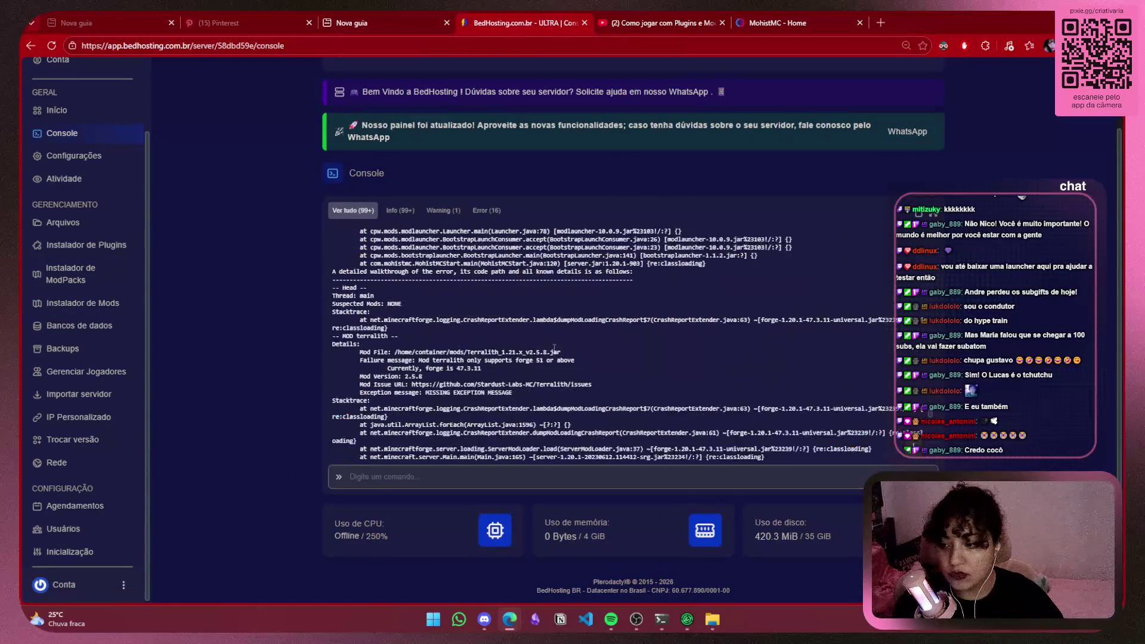
{"action": "scroll", "coordinate": [554, 349], "scroll_direction": "down", "scroll_amount": 5}
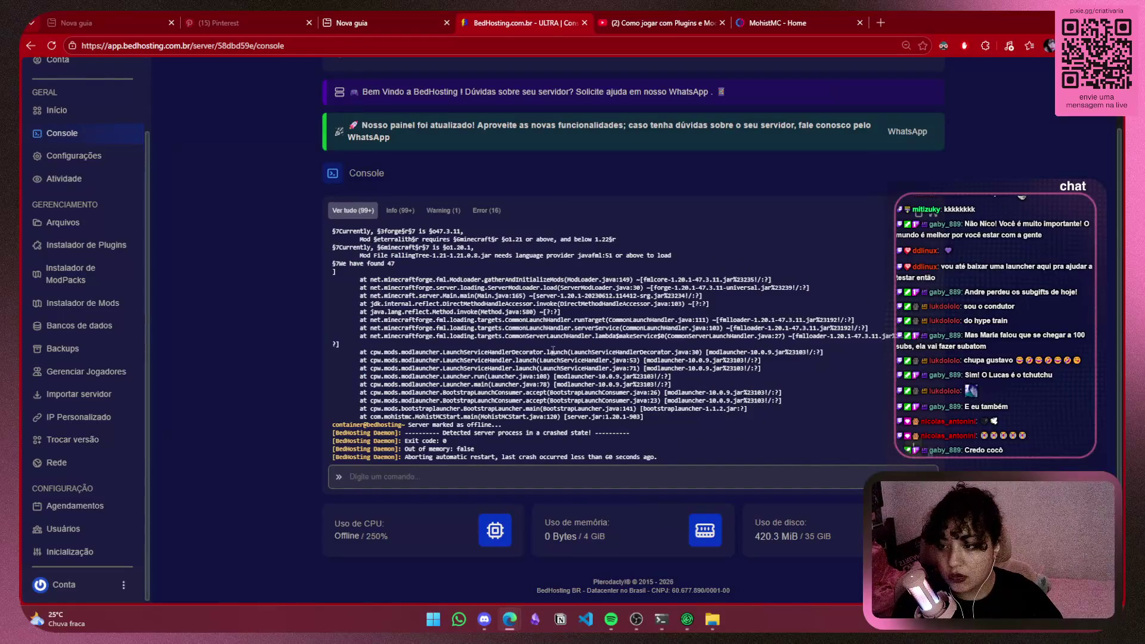
{"action": "scroll", "coordinate": [554, 351], "scroll_direction": "up", "scroll_amount": 3}
{"action": "scroll", "coordinate": [554, 351], "scroll_direction": "down", "scroll_amount": 4}
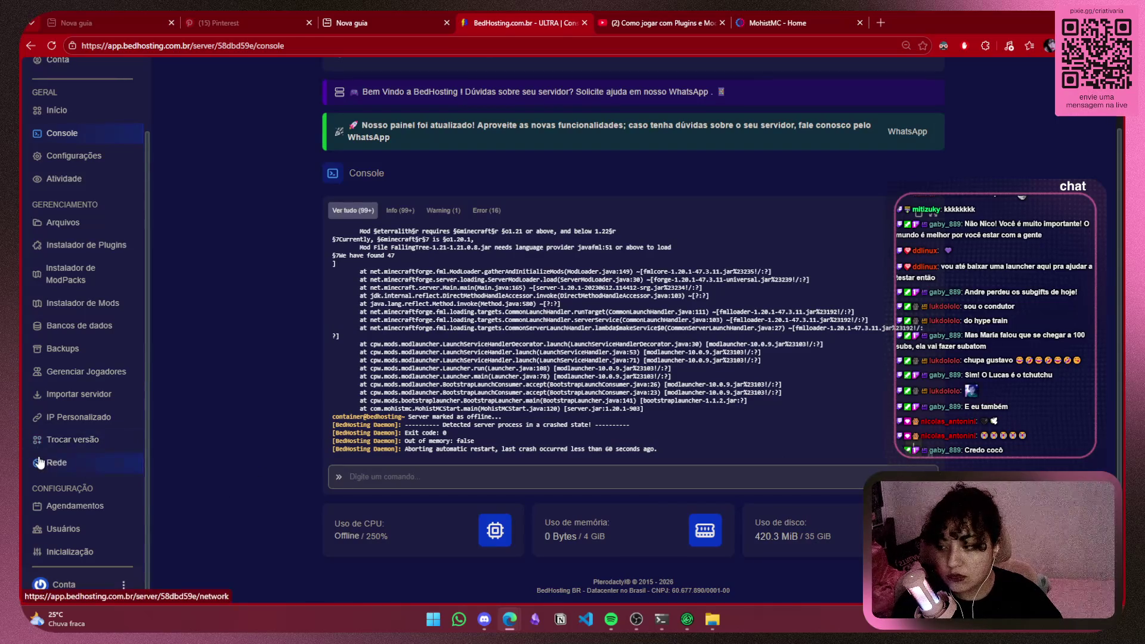
{"action": "left_click", "coordinate": [60, 554]}
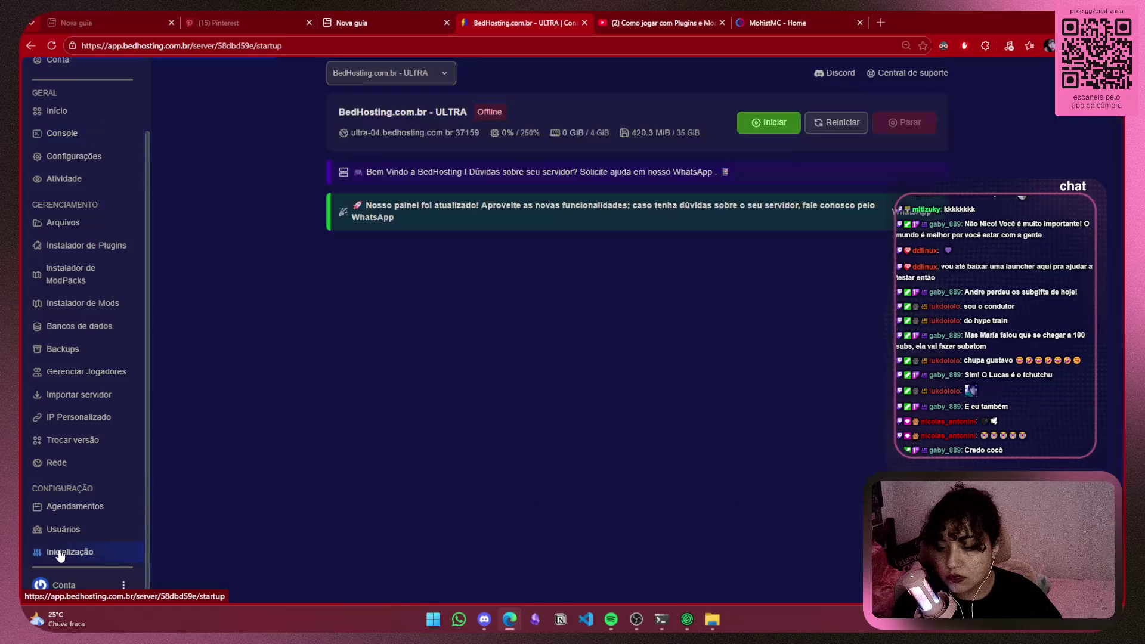
{"action": "left_click", "coordinate": [743, 456]}
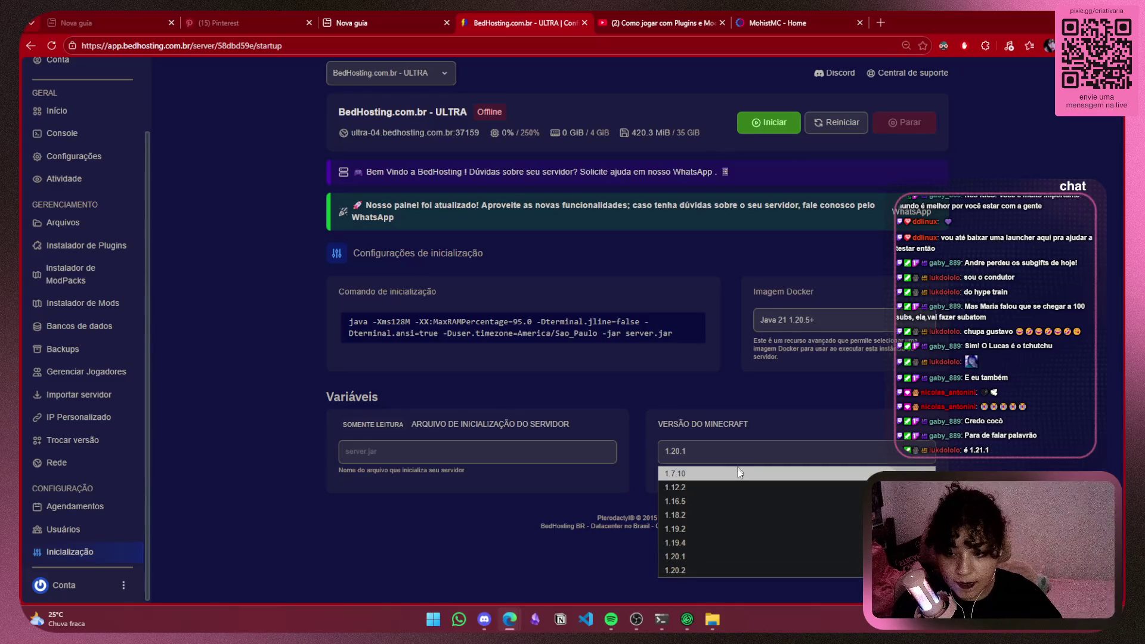
{"action": "left_click", "coordinate": [702, 557]}
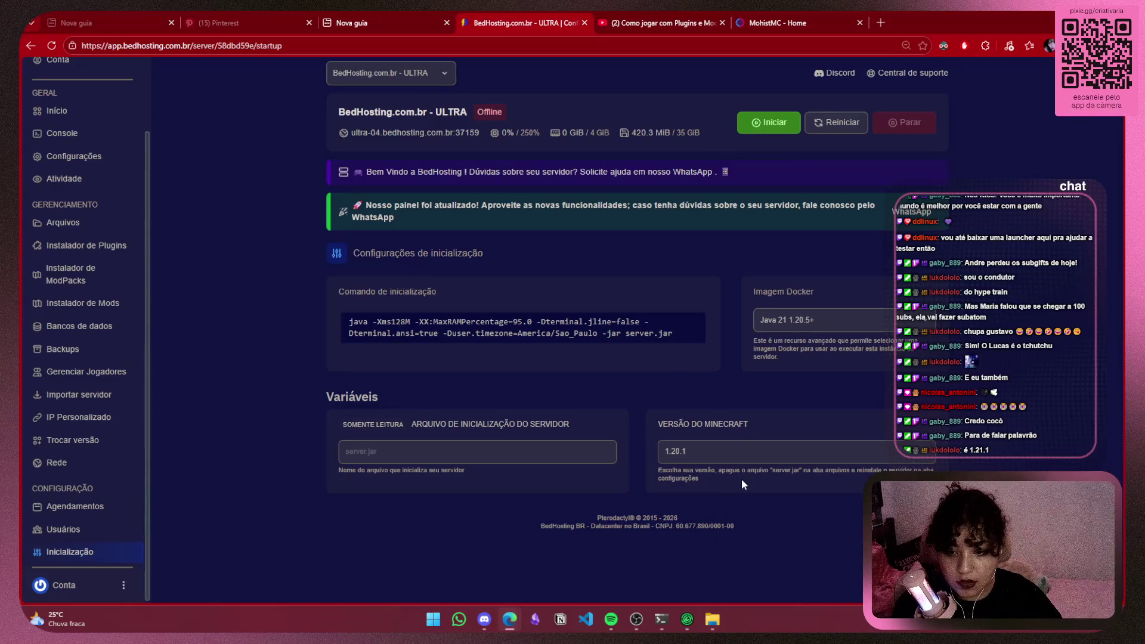
{"action": "left_click_drag", "start_coordinate": [742, 479], "coordinate": [653, 471]}
{"action": "left_click", "coordinate": [798, 484]}
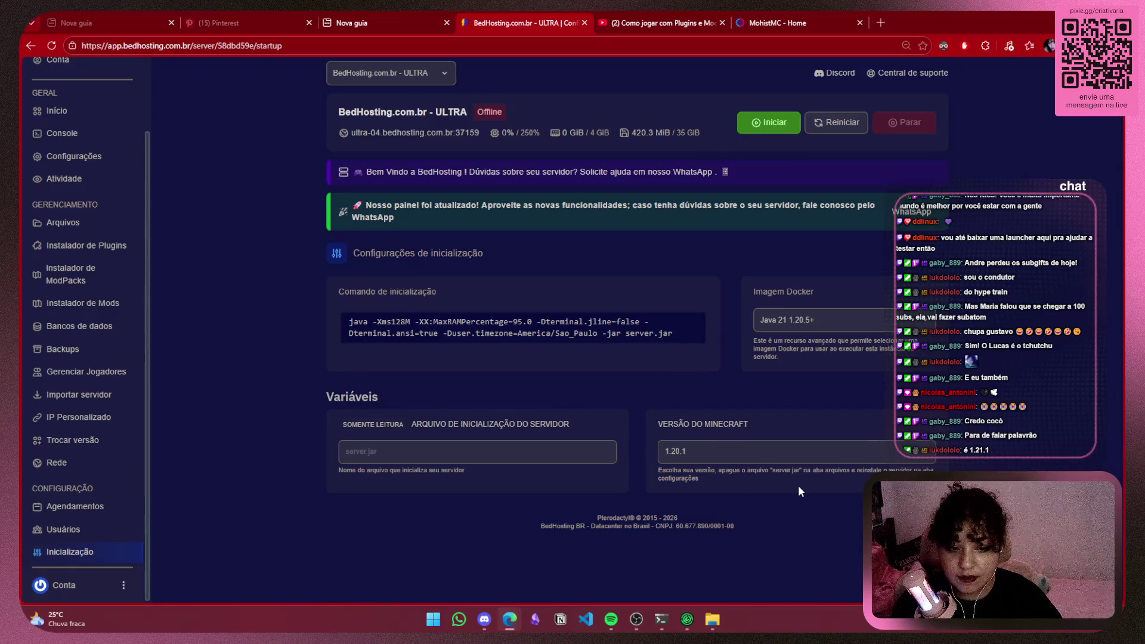
{"action": "left_click", "coordinate": [814, 451]}
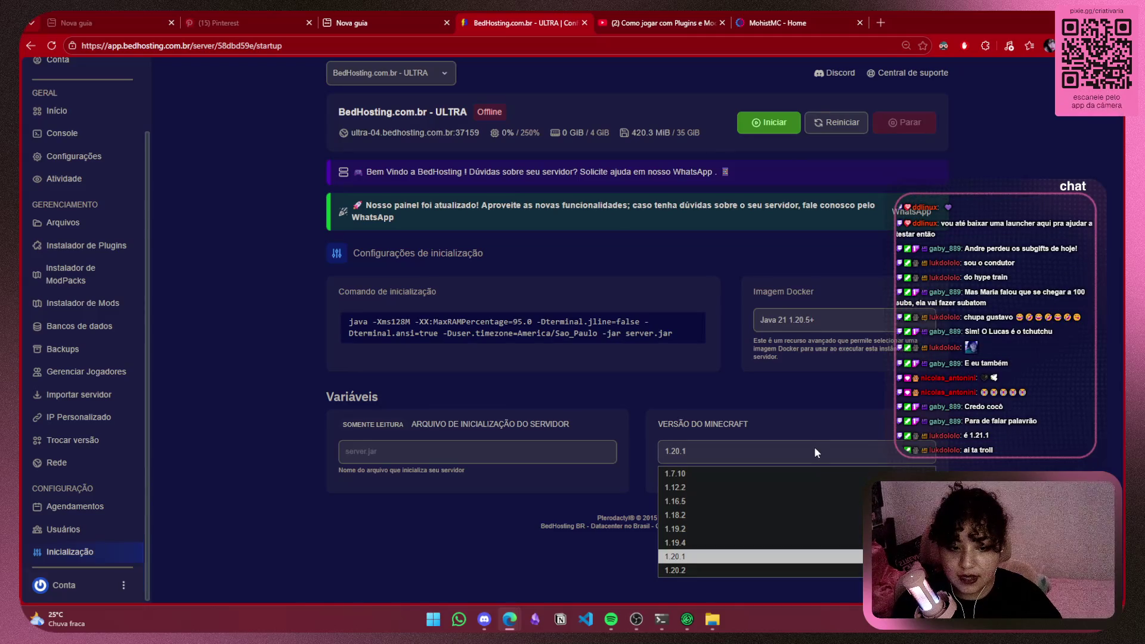
{"action": "left_click", "coordinate": [688, 556]}
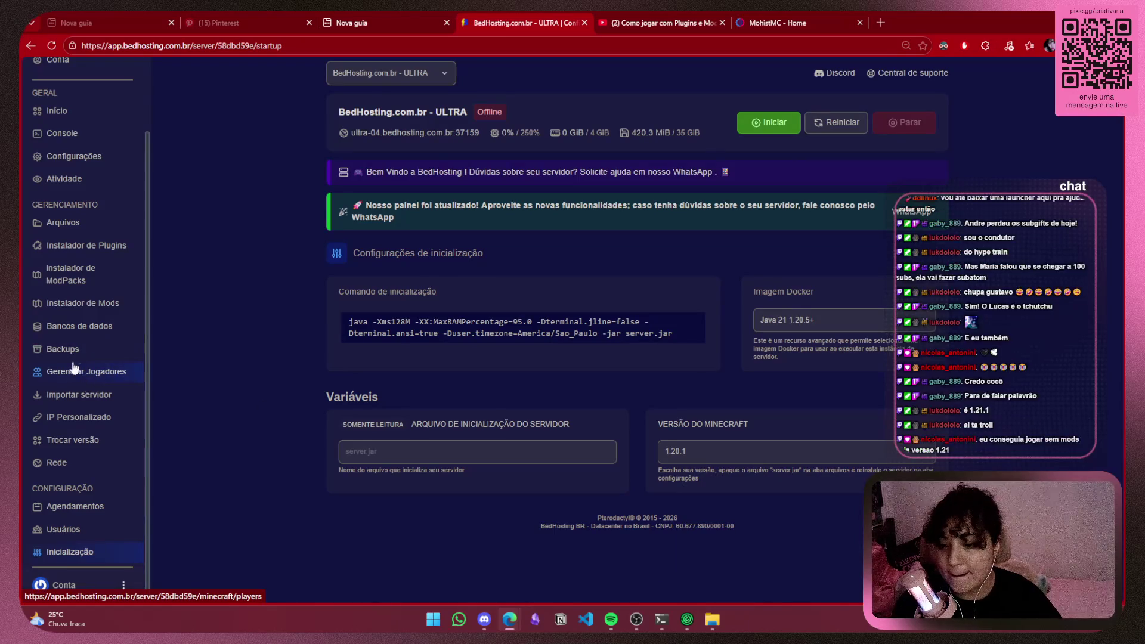
{"action": "scroll", "coordinate": [66, 274], "scroll_direction": "up", "scroll_amount": 2}
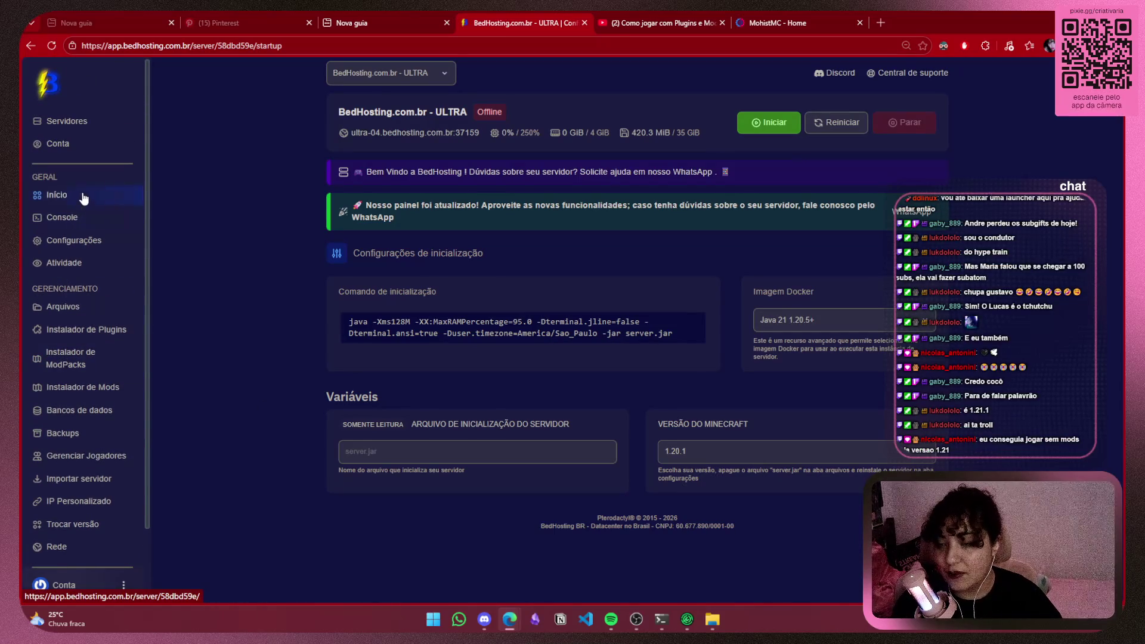
Close the MohistMC tab and return to the ULTRA server's home overview in BedHosting
{"action": "left_click", "coordinate": [662, 23]}
{"action": "left_click", "coordinate": [793, 23]}
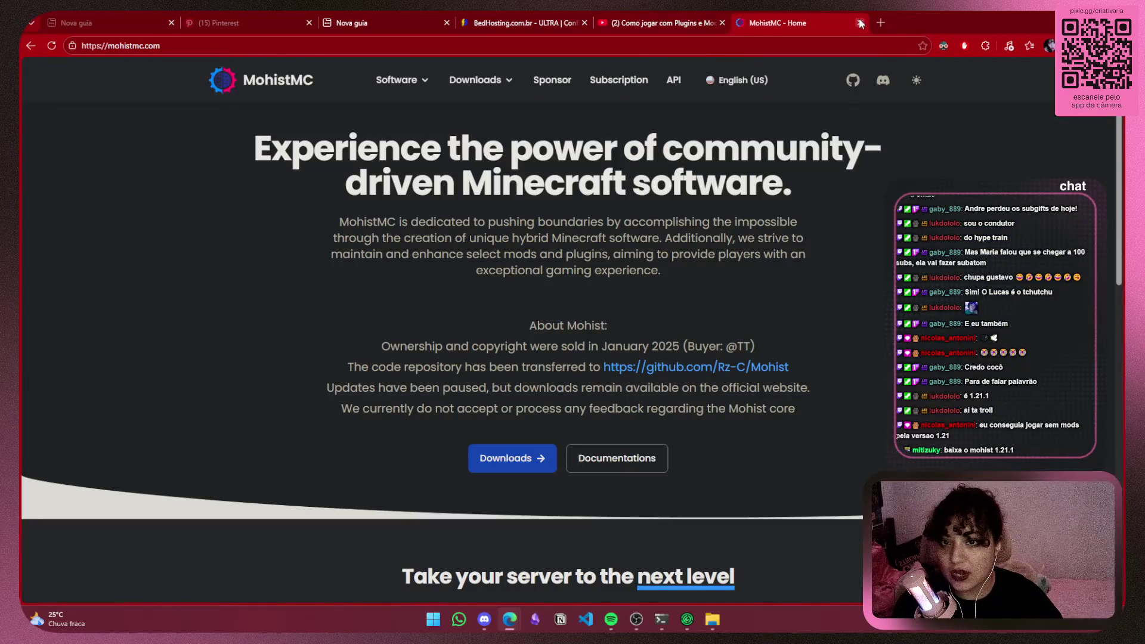
{"action": "left_click", "coordinate": [859, 23]}
{"action": "scroll", "coordinate": [387, 388], "scroll_direction": "down", "scroll_amount": 5}
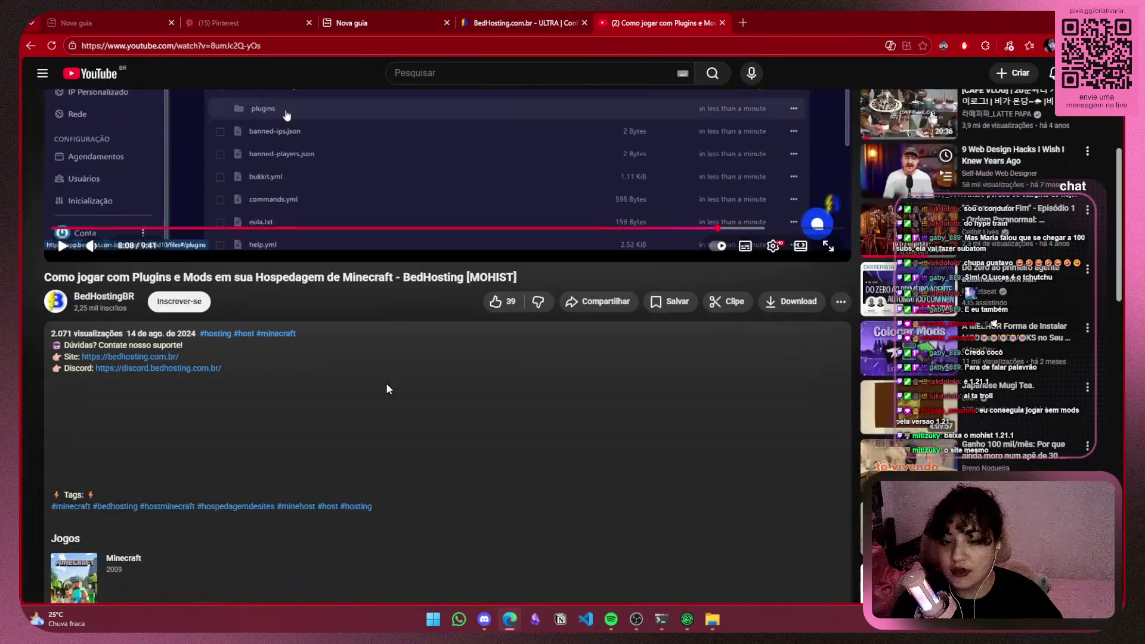
{"action": "scroll", "coordinate": [387, 381], "scroll_direction": "up", "scroll_amount": 5}
{"action": "key", "text": "ctrl+shift+Tab"}
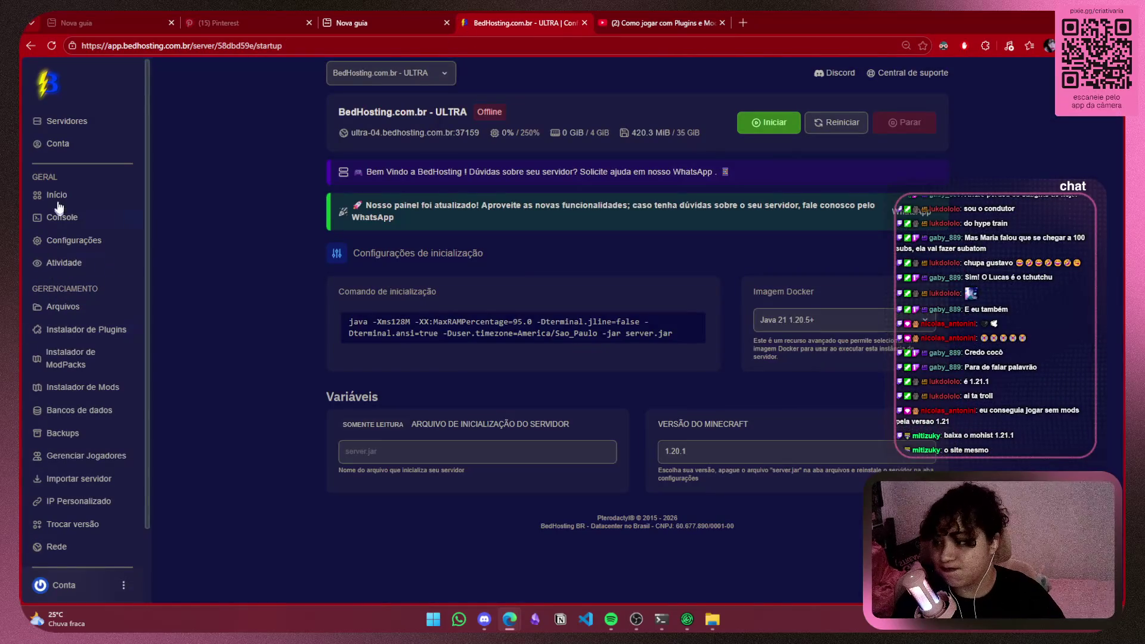
{"action": "left_click", "coordinate": [75, 203]}
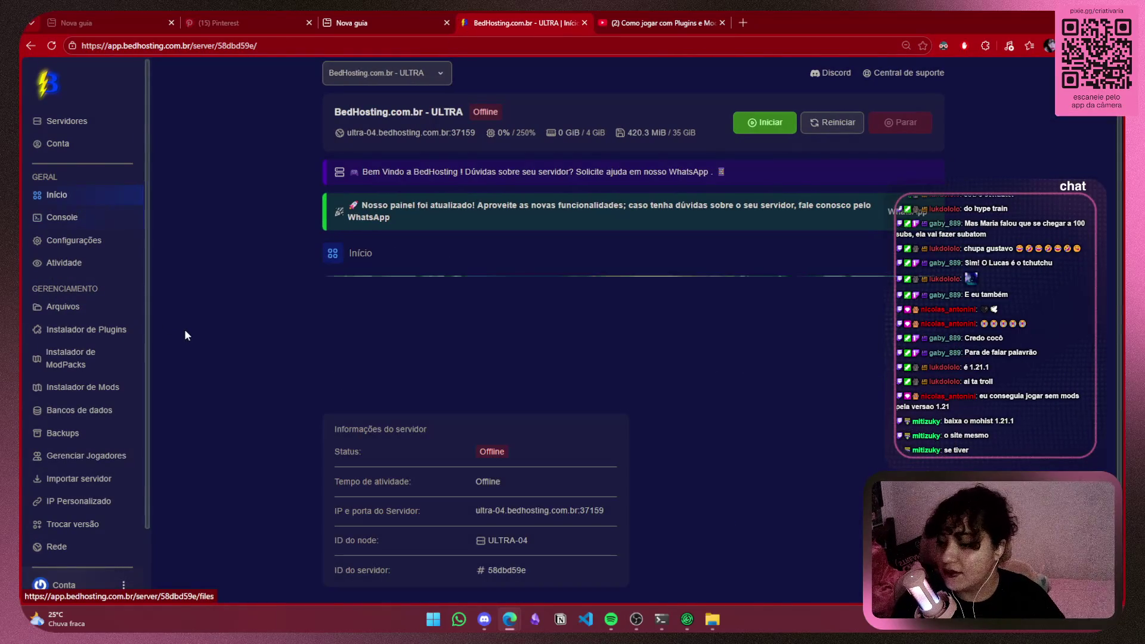
Pass through the console, overview and activity log, ending on the server settings page
{"action": "left_click", "coordinate": [96, 215]}
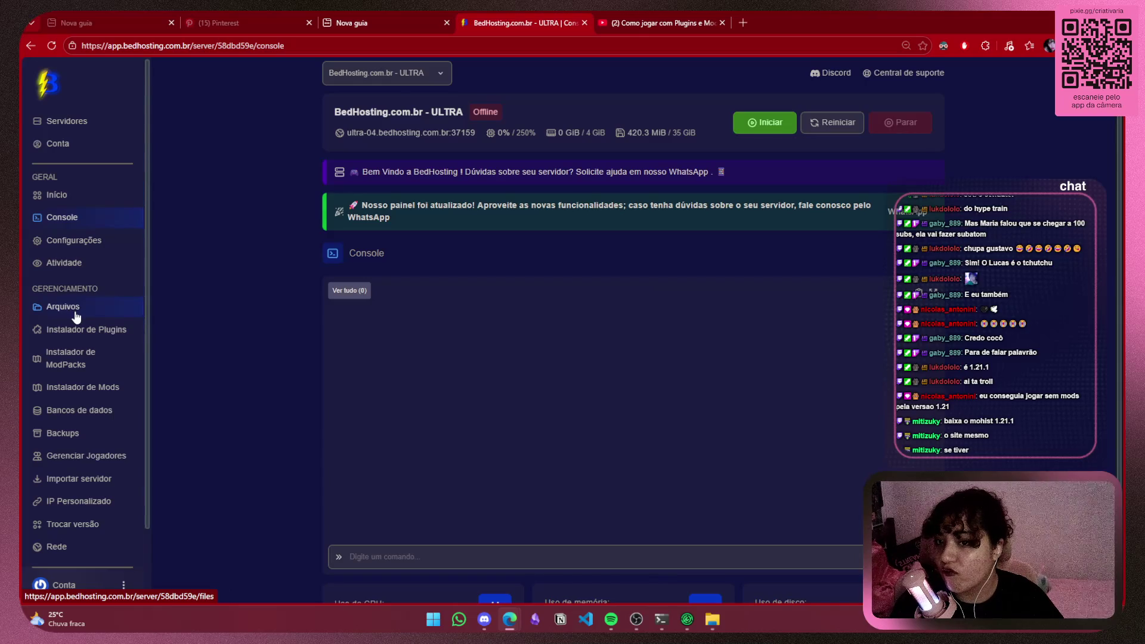
{"action": "left_click", "coordinate": [100, 194]}
{"action": "left_click", "coordinate": [63, 266]}
{"action": "left_click", "coordinate": [81, 240]}
{"action": "scroll", "coordinate": [188, 352], "scroll_direction": "down", "scroll_amount": 2}
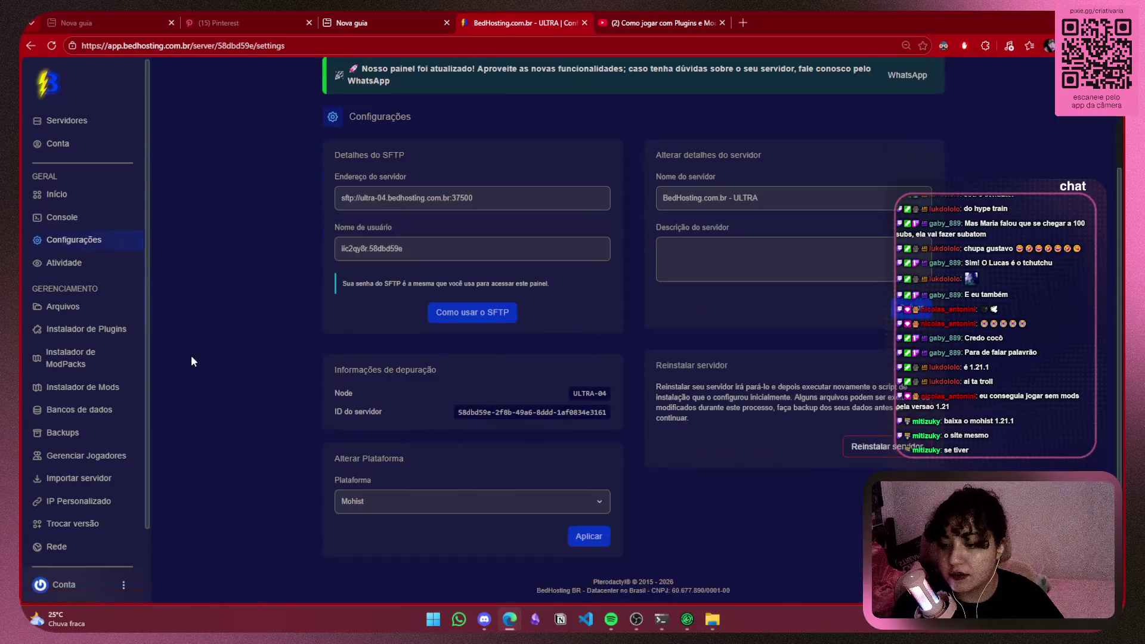
Change the platform to Fabric and apply it with old server files wiped
{"action": "left_click", "coordinate": [516, 495]}
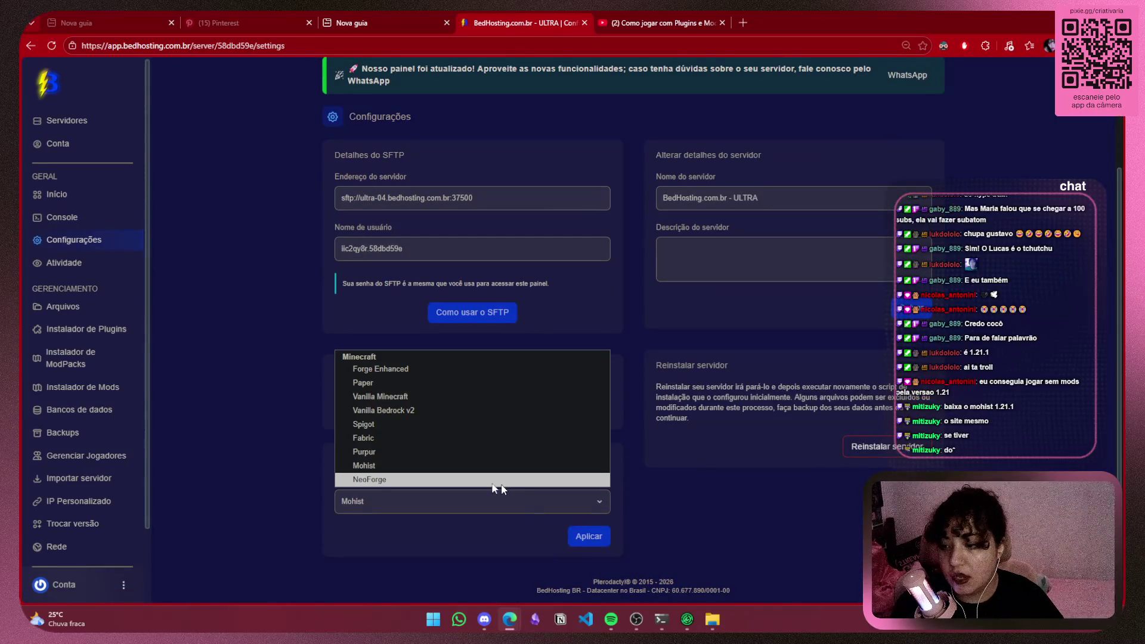
{"action": "left_click", "coordinate": [373, 439]}
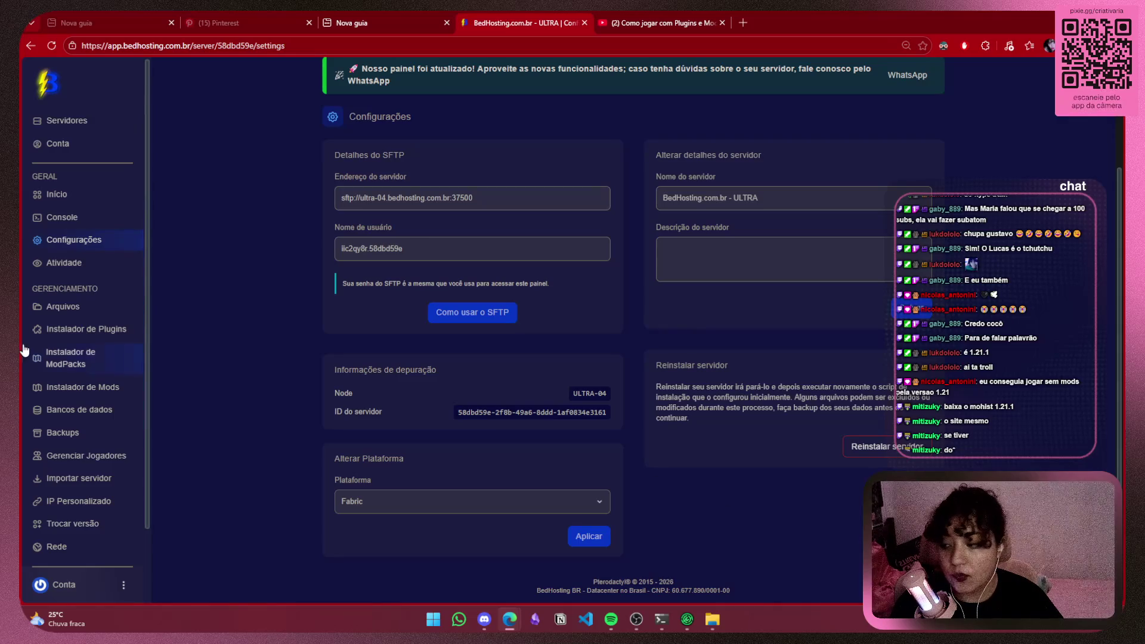
{"action": "scroll", "coordinate": [84, 447], "scroll_direction": "down", "scroll_amount": 2}
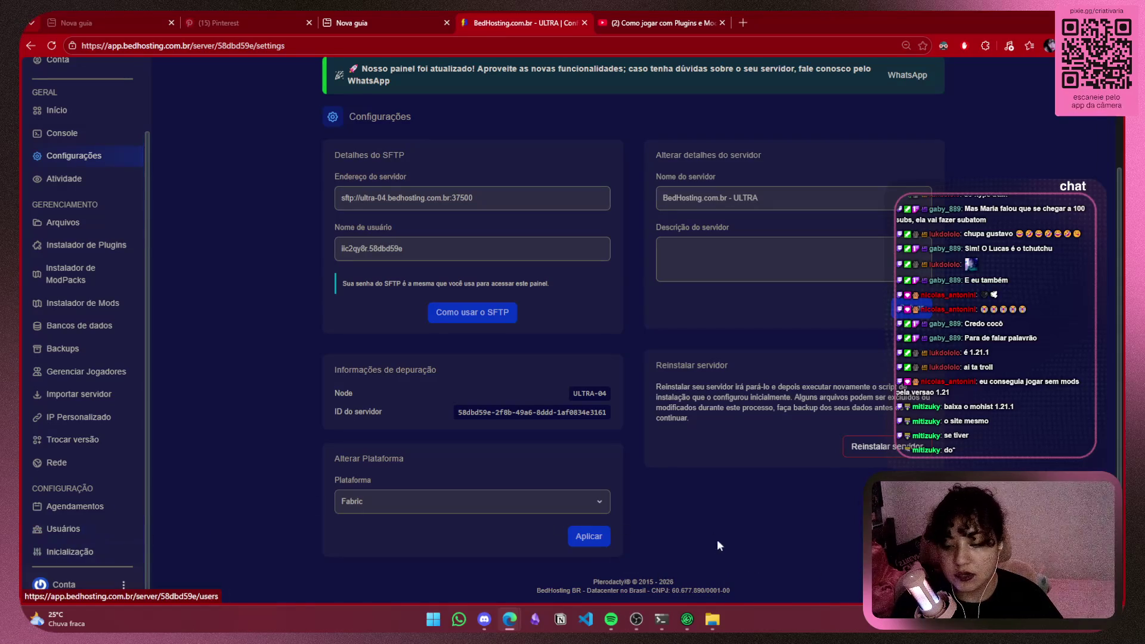
{"action": "left_click", "coordinate": [599, 539]}
{"action": "left_click", "coordinate": [460, 377]}
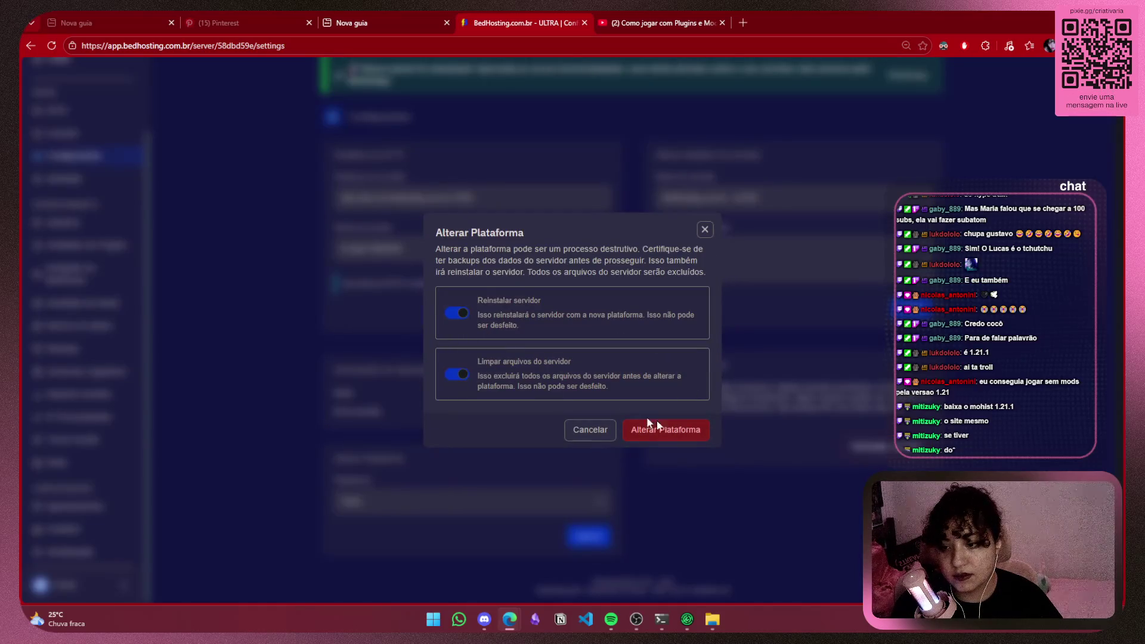
{"action": "left_click", "coordinate": [675, 434]}
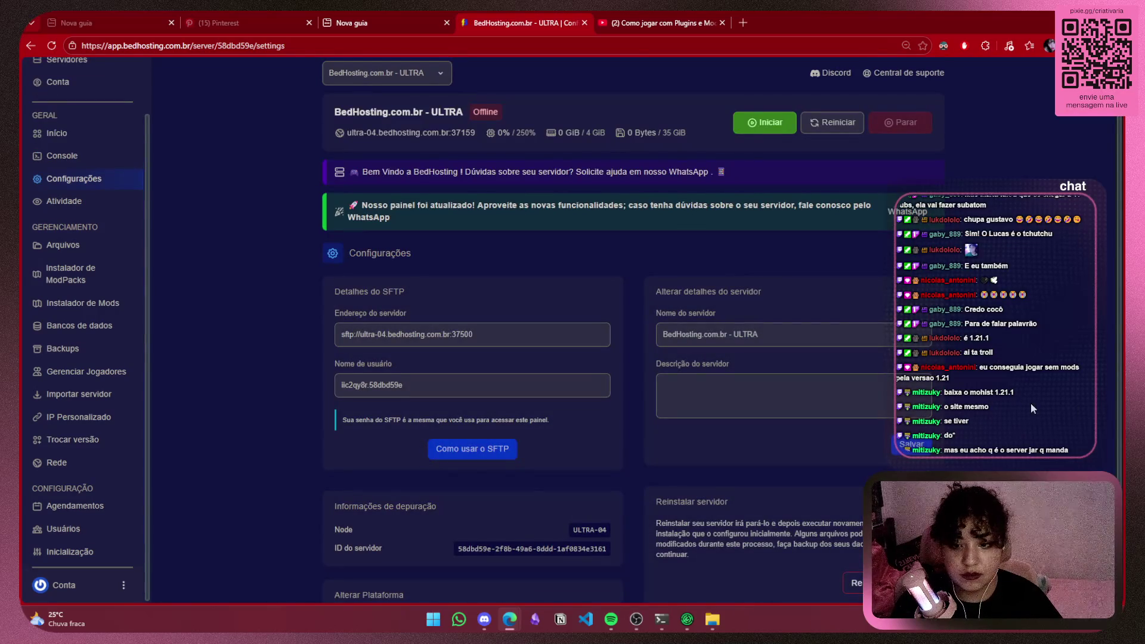
Open the file manager with the fresh Fabric files beside the local Fabric download folder
{"action": "scroll", "coordinate": [1033, 409], "scroll_direction": "down", "scroll_amount": 3}
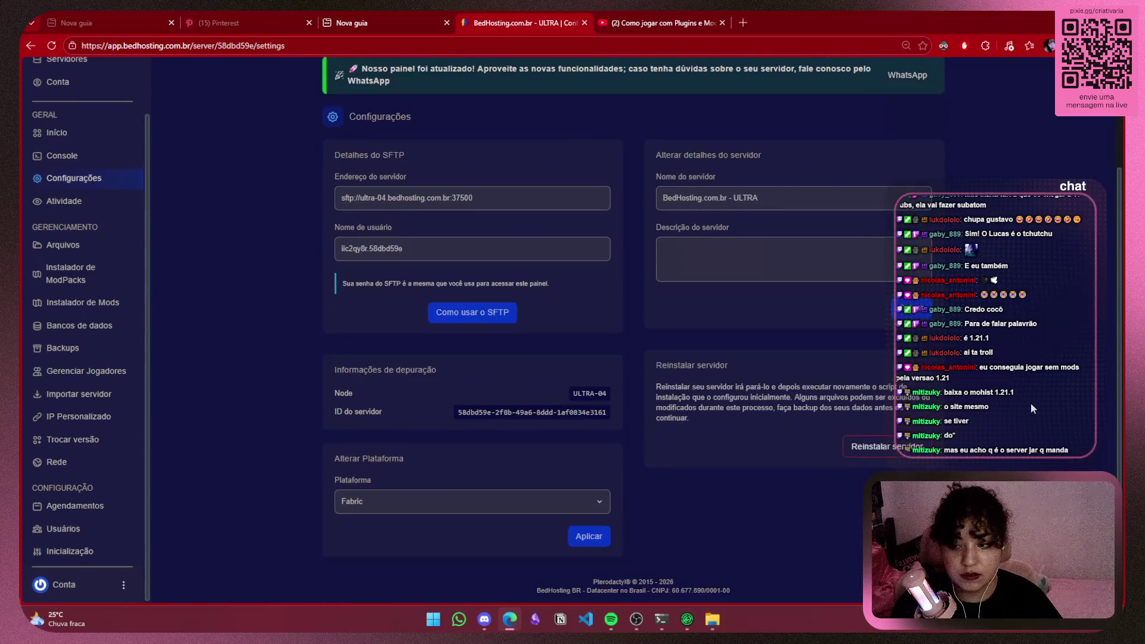
{"action": "left_click", "coordinate": [61, 273]}
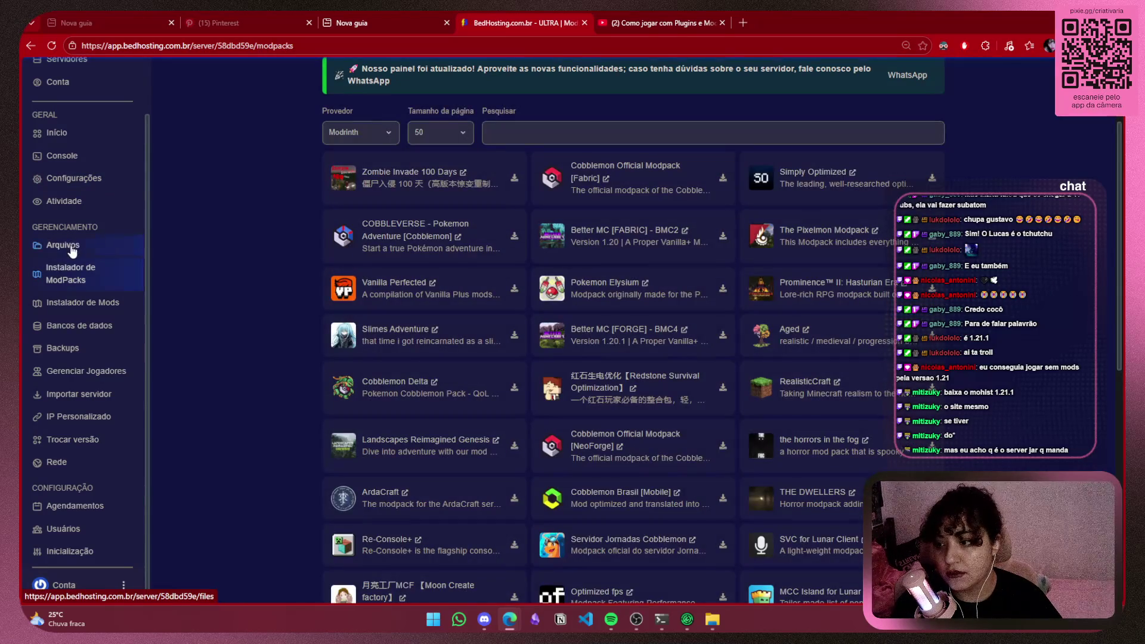
{"action": "left_click", "coordinate": [67, 245]}
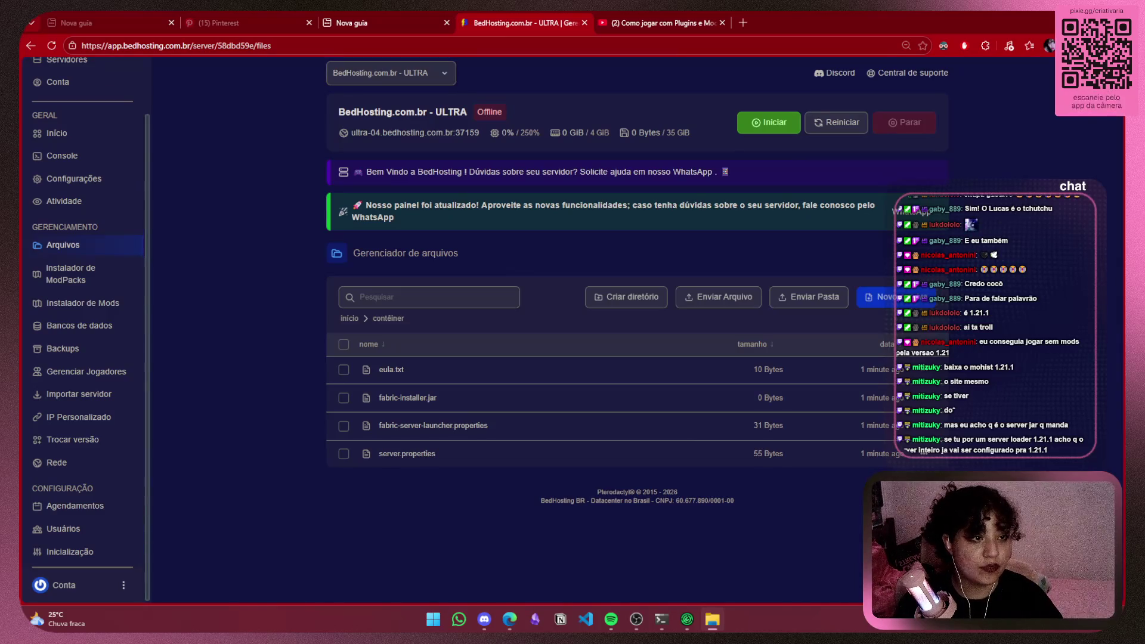
{"action": "mouse_move", "coordinate": [723, 129]}
{"action": "left_mouse_down"}
{"action": "mouse_move", "coordinate": [510, 48]}
{"action": "mouse_move", "coordinate": [535, 89]}
{"action": "left_mouse_up"}
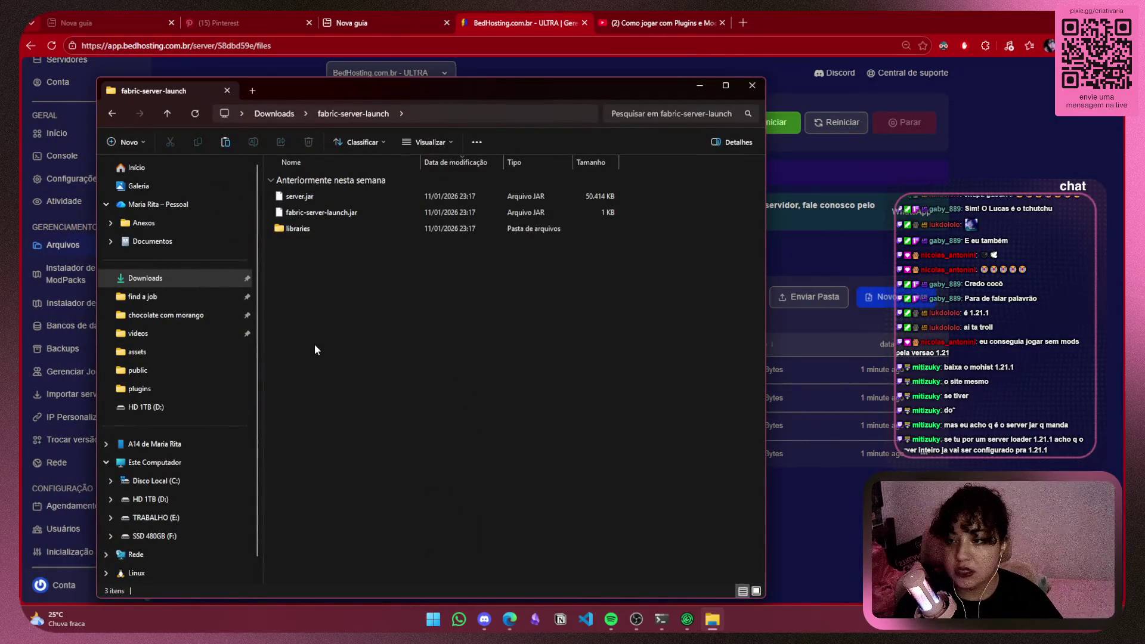
Select the four old files: server.properties, fabric-server-launcher.properties, fabric-installer.jar and eula.txt
{"action": "left_click_drag", "start_coordinate": [334, 312], "coordinate": [358, 190]}
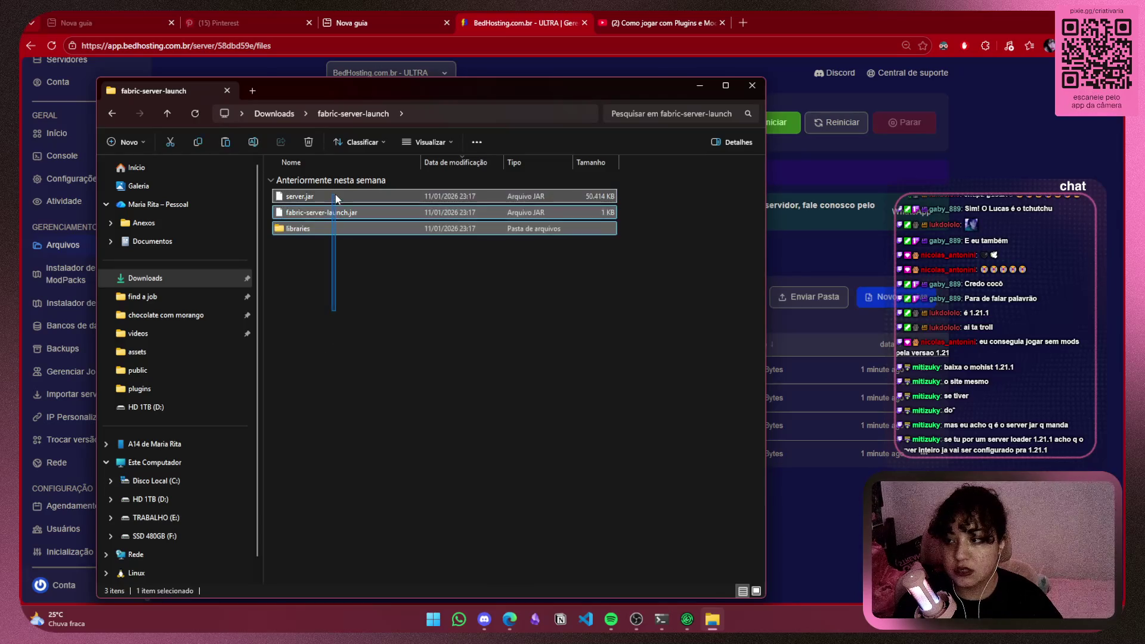
{"action": "left_click", "coordinate": [700, 86]}
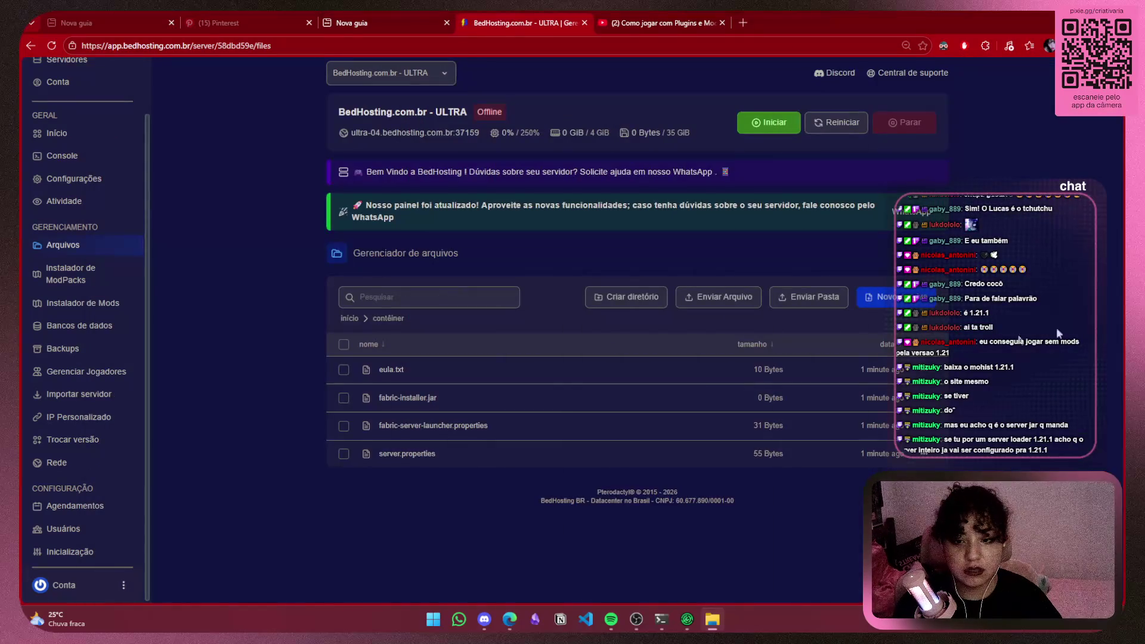
{"action": "left_click", "coordinate": [344, 454]}
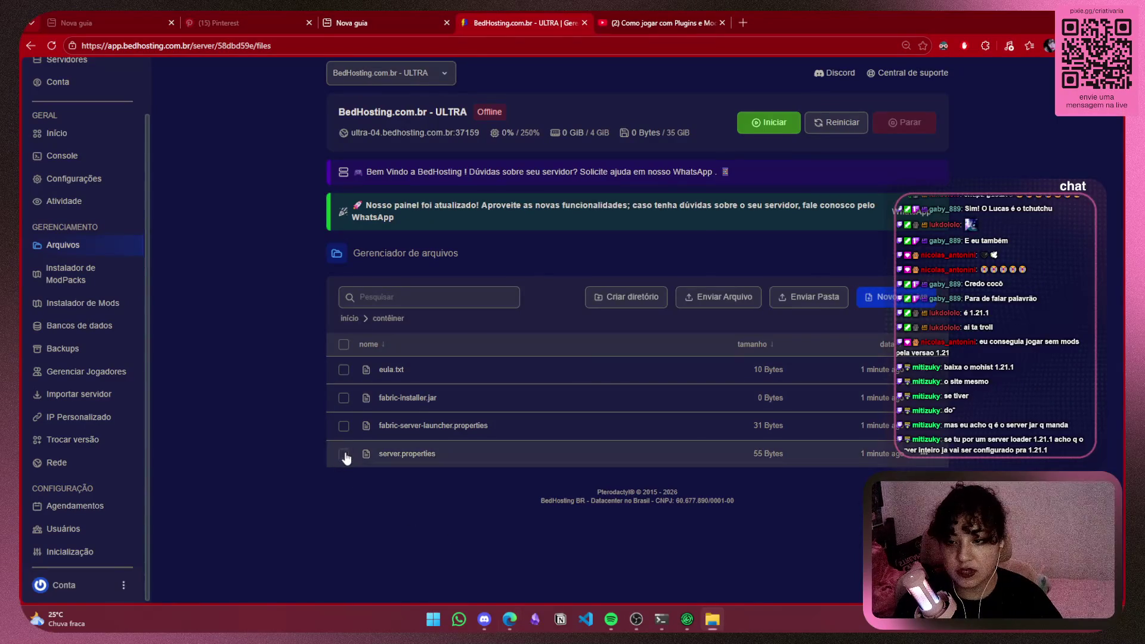
{"action": "left_click", "coordinate": [343, 426]}
{"action": "left_click", "coordinate": [343, 398]}
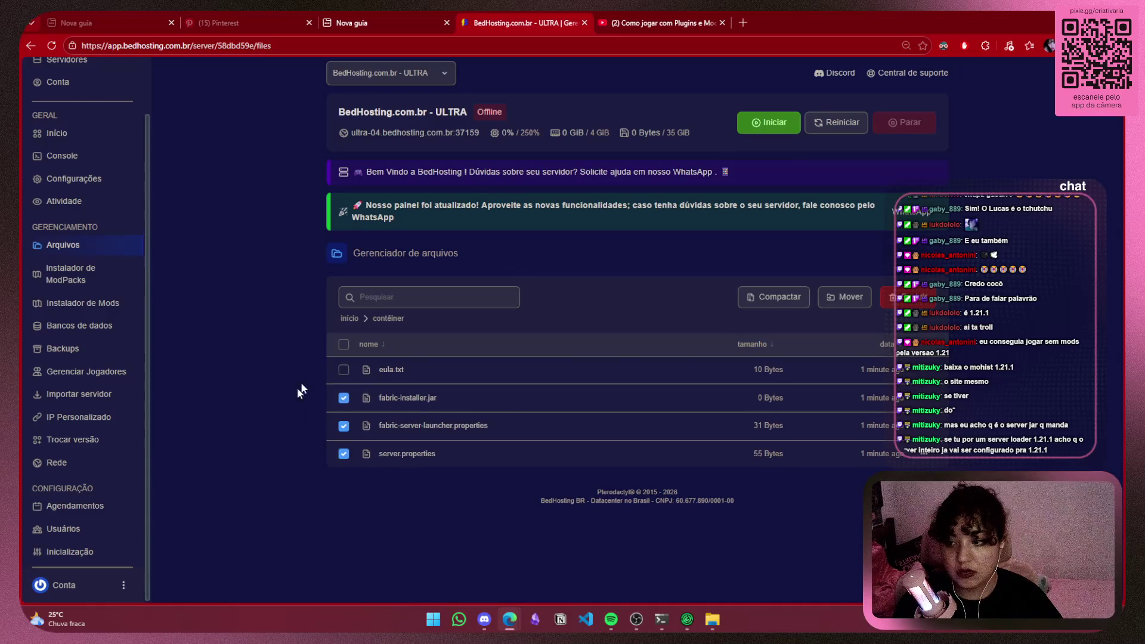
{"action": "left_click", "coordinate": [344, 370]}
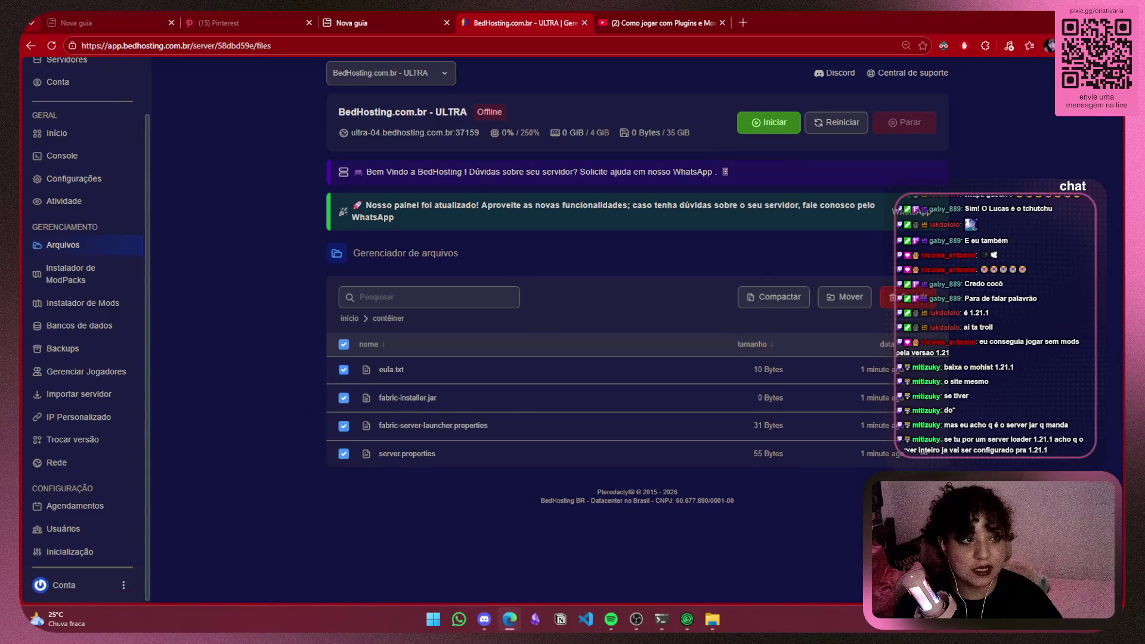
Delete the four selected files and upload server.jar from the Fabric download folder
{"action": "key", "text": "alt+Tab"}
{"action": "left_click_drag", "start_coordinate": [657, 131], "coordinate": [696, 122]}
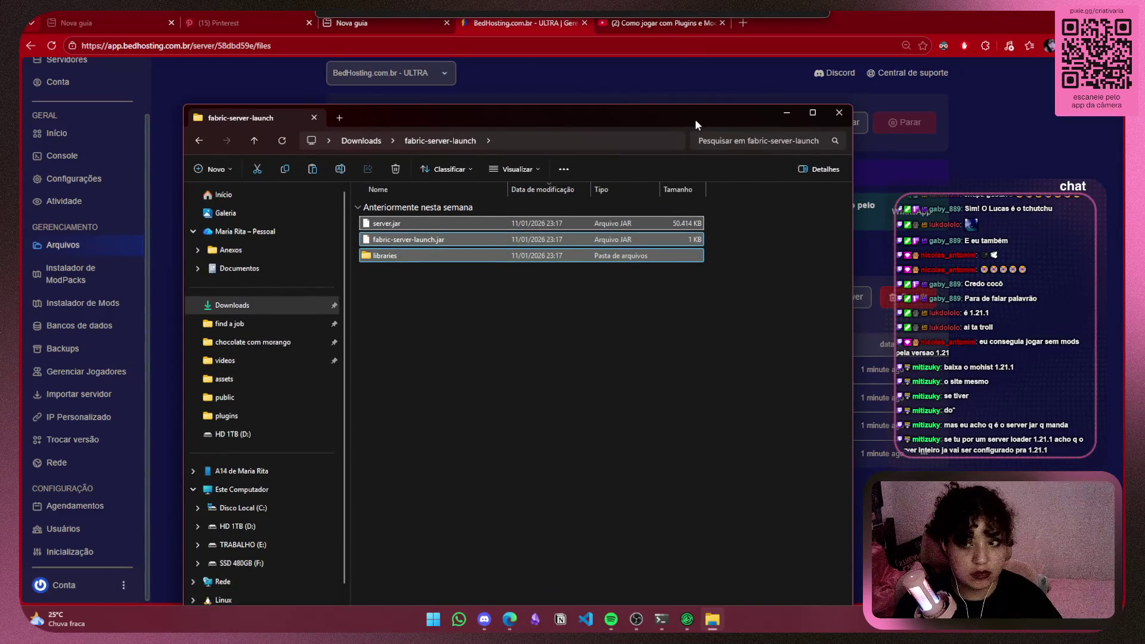
{"action": "left_click", "coordinate": [594, 319]}
{"action": "key", "text": "alt+Tab"}
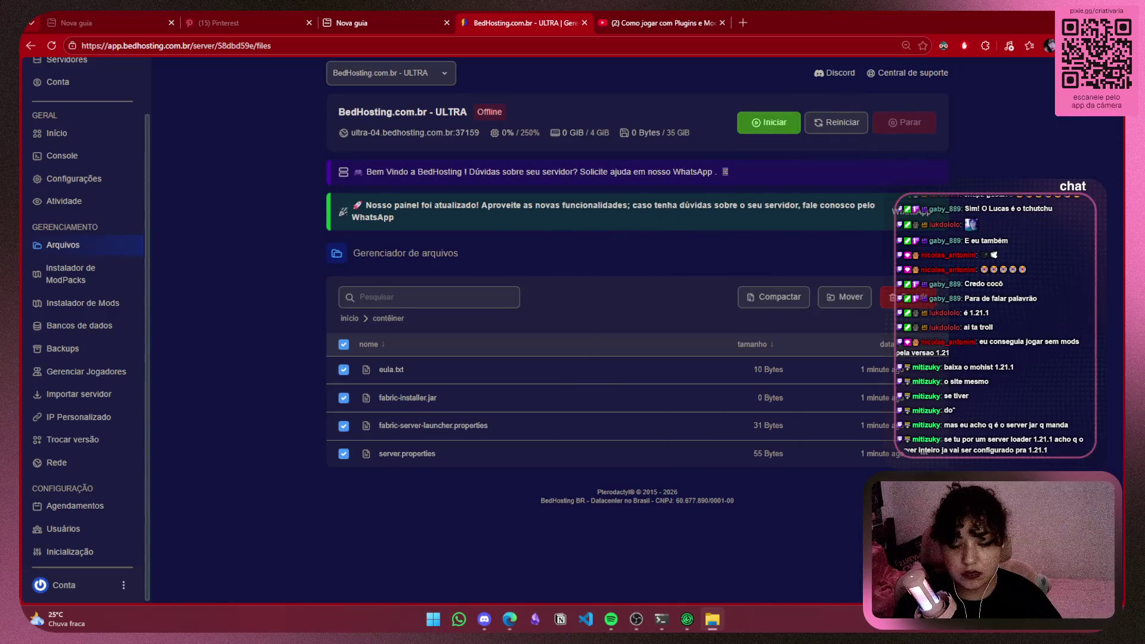
{"action": "left_click", "coordinate": [904, 297]}
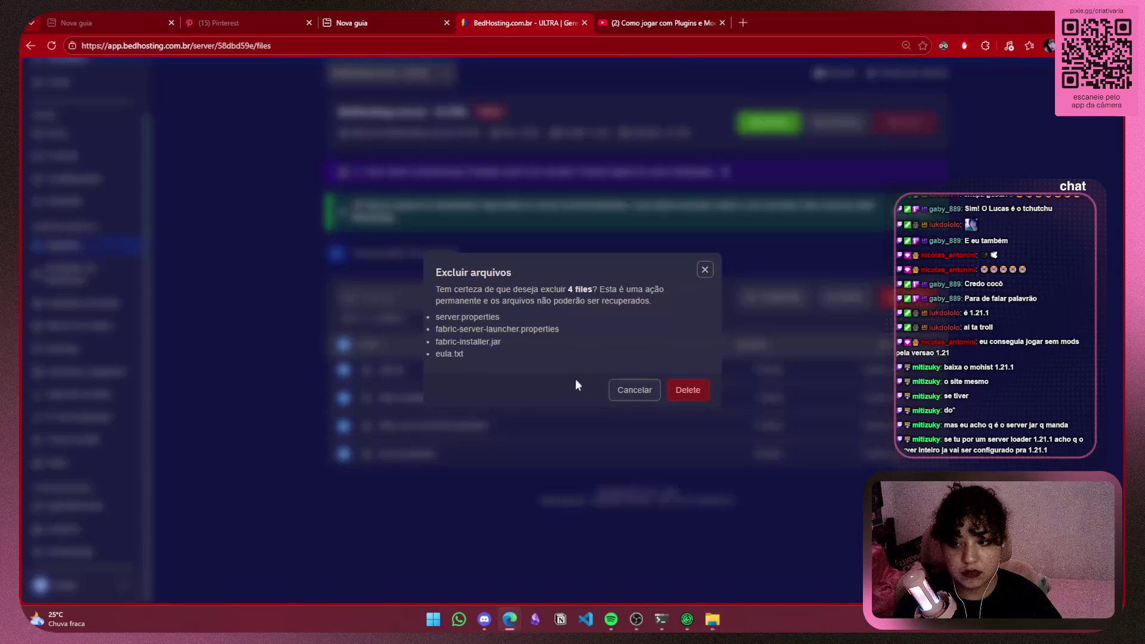
{"action": "left_click", "coordinate": [704, 392]}
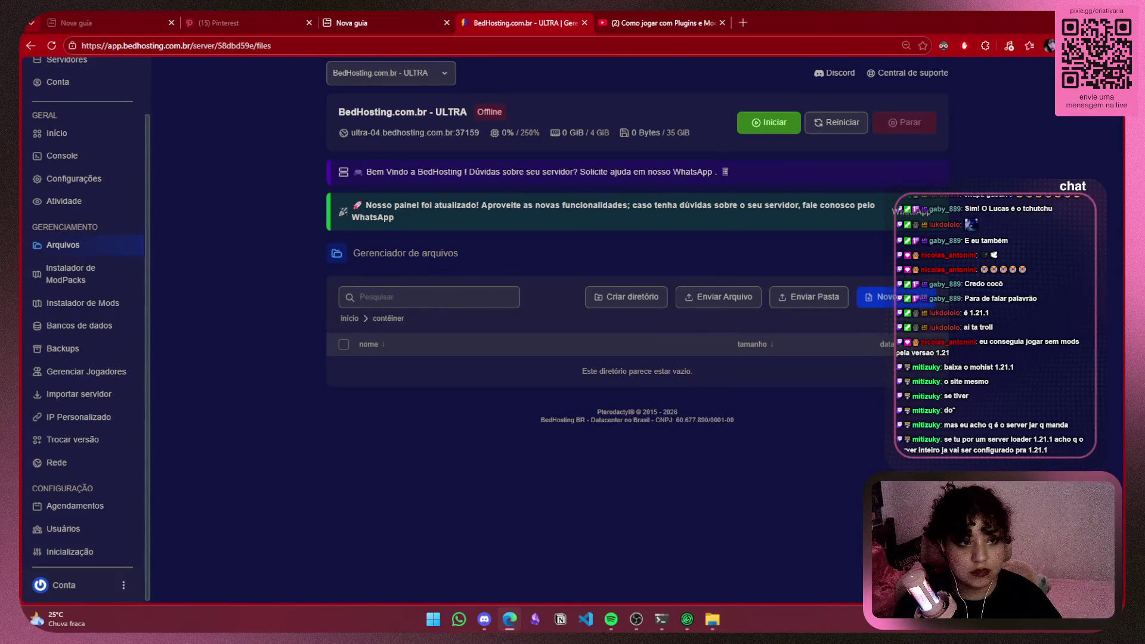
{"action": "mouse_move", "coordinate": [877, 376]}
{"action": "left_mouse_down"}
{"action": "mouse_move", "coordinate": [617, 406]}
{"action": "mouse_move", "coordinate": [609, 375]}
{"action": "left_mouse_up"}
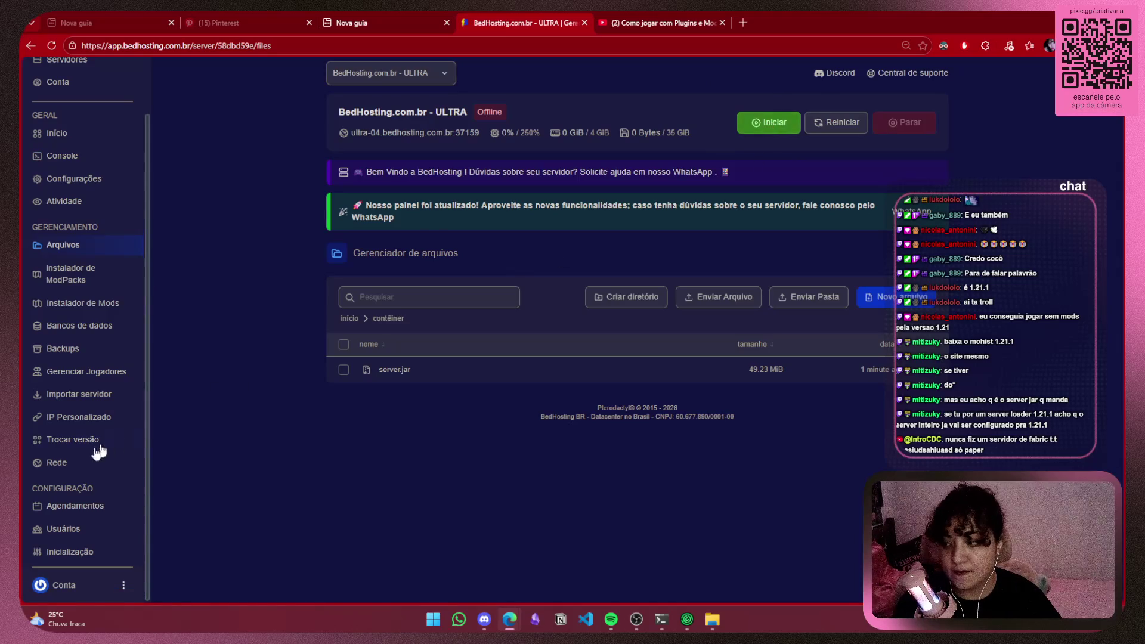
Start the server from the console, accept the Minecraft EULA, and view the generated server files
{"action": "left_click", "coordinate": [67, 551]}
{"action": "scroll", "coordinate": [809, 500], "scroll_direction": "down", "scroll_amount": 1}
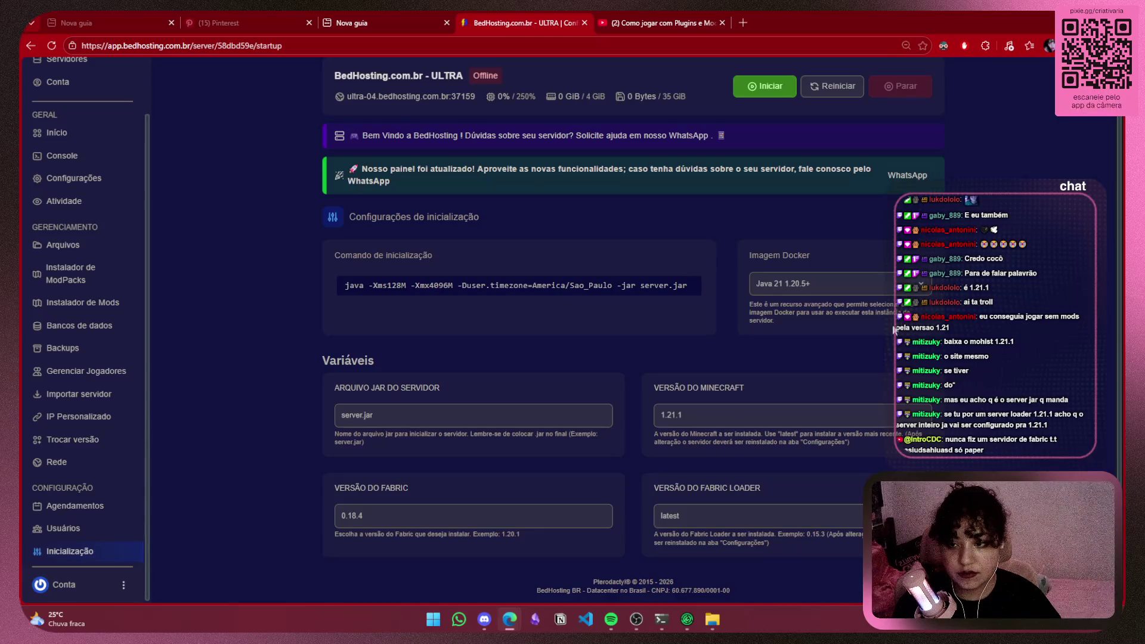
{"action": "scroll", "coordinate": [84, 208], "scroll_direction": "up", "scroll_amount": 1}
{"action": "left_click", "coordinate": [79, 216]}
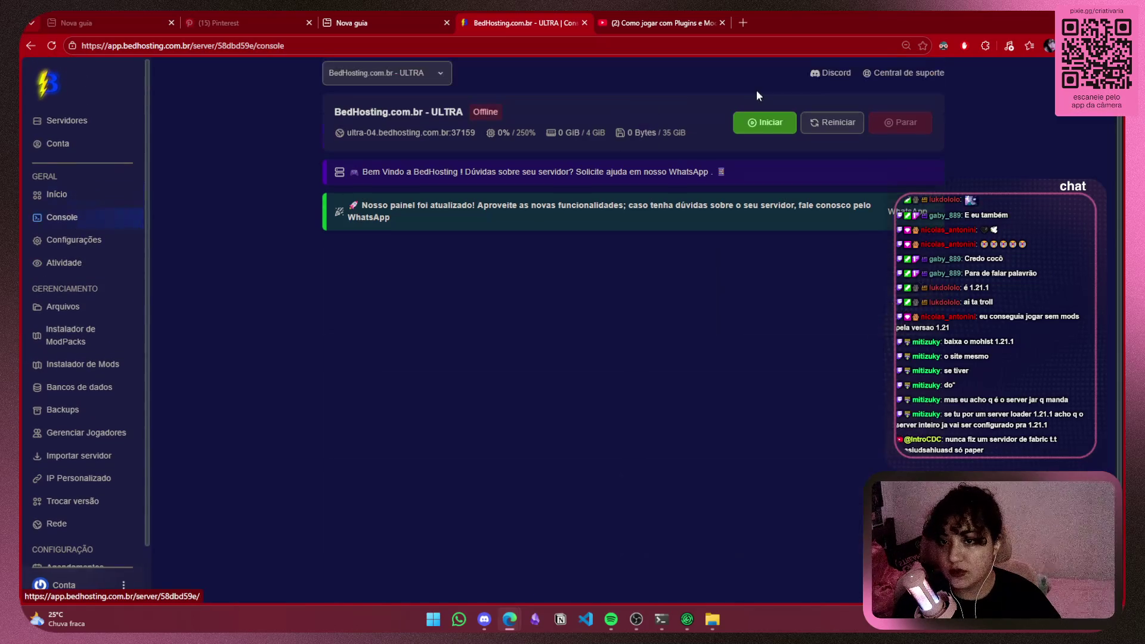
{"action": "left_click", "coordinate": [758, 124]}
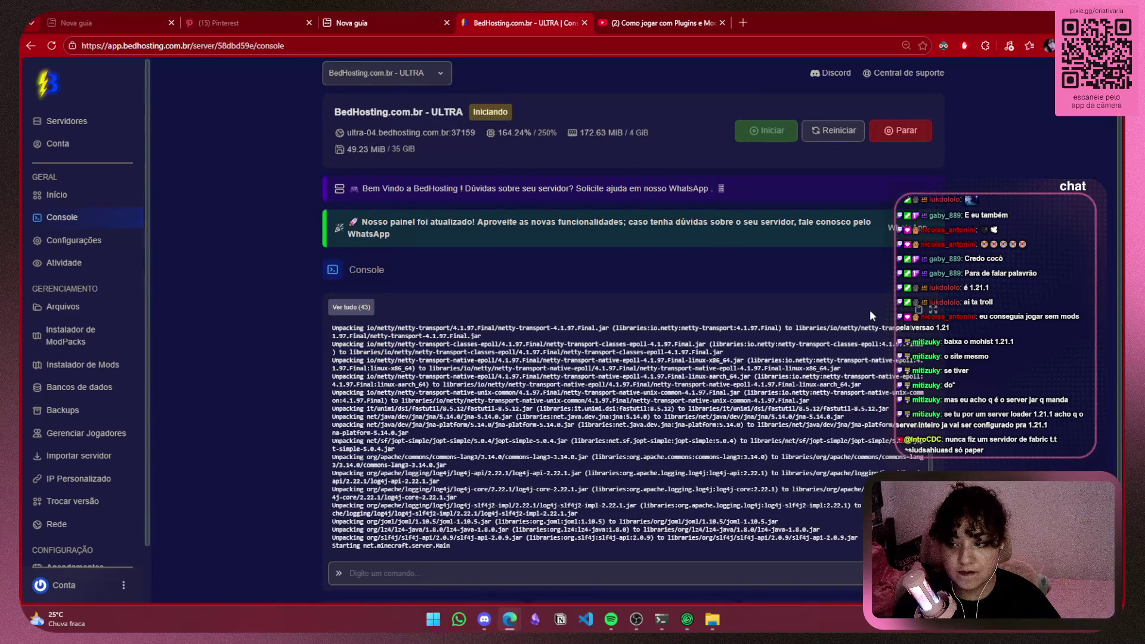
{"action": "scroll", "coordinate": [988, 345], "scroll_direction": "down", "scroll_amount": 3}
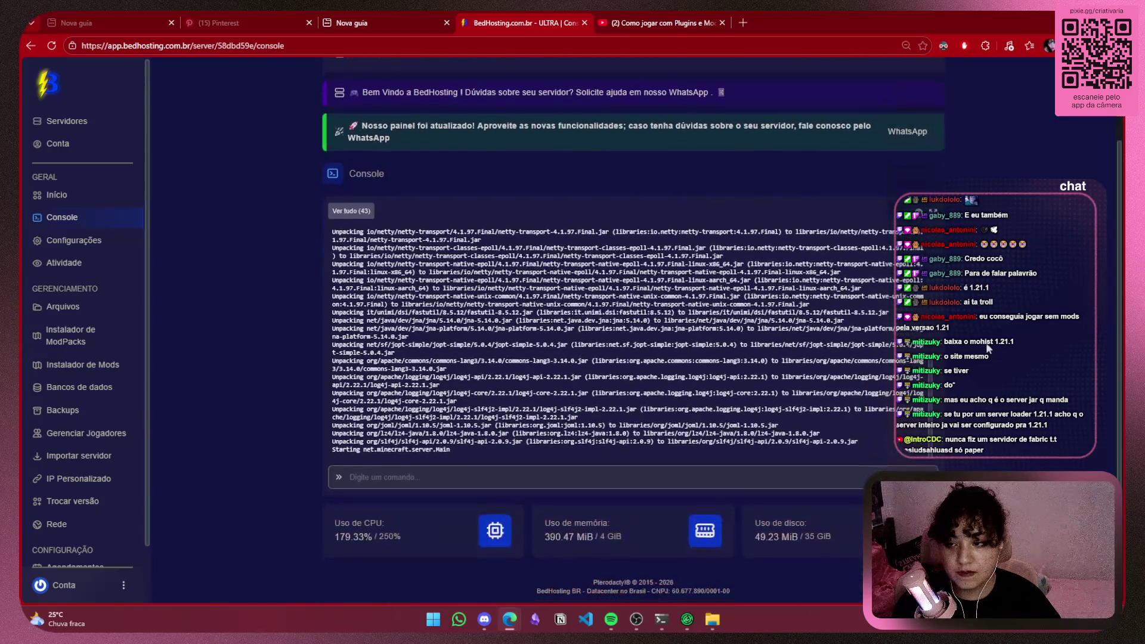
{"action": "left_click", "coordinate": [800, 238]}
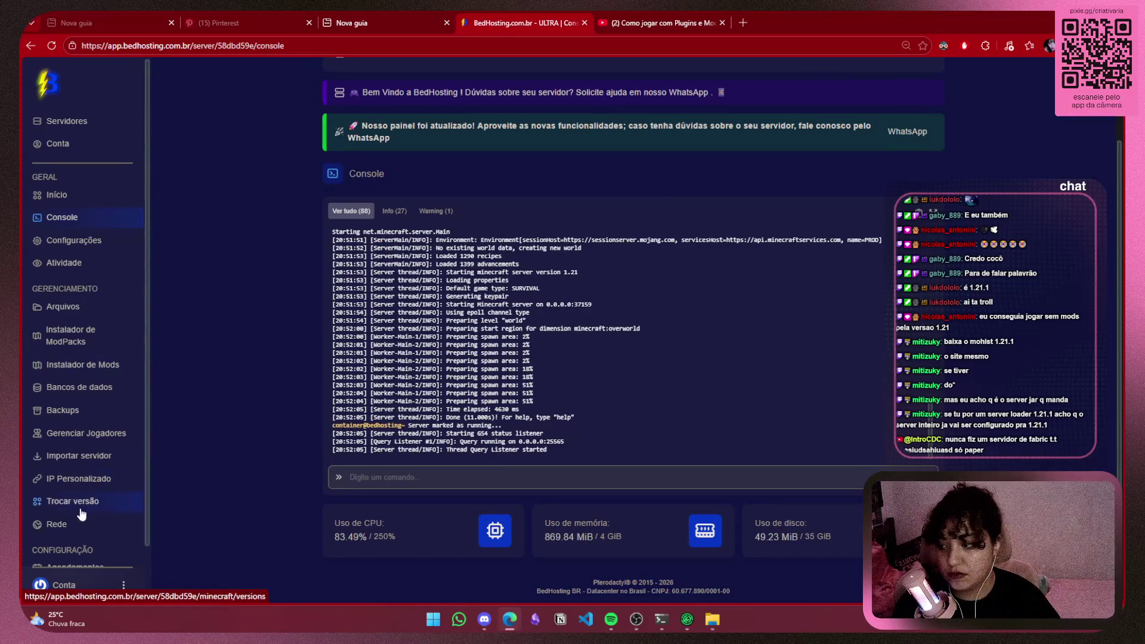
{"action": "left_click", "coordinate": [89, 311]}
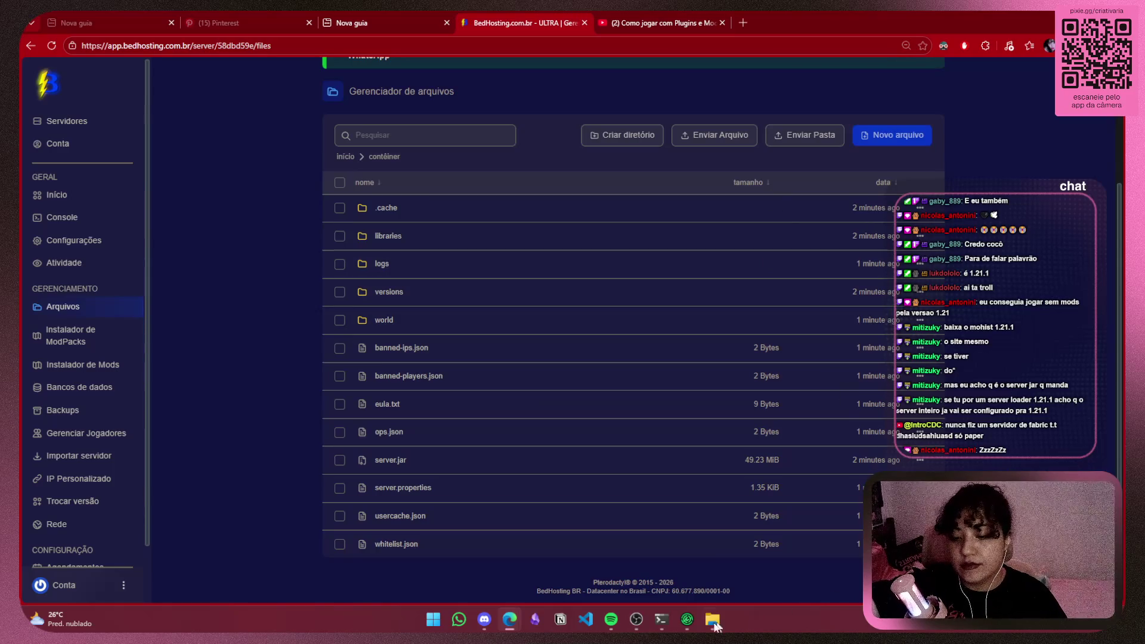
{"action": "mouse_move", "coordinate": [688, 625]}
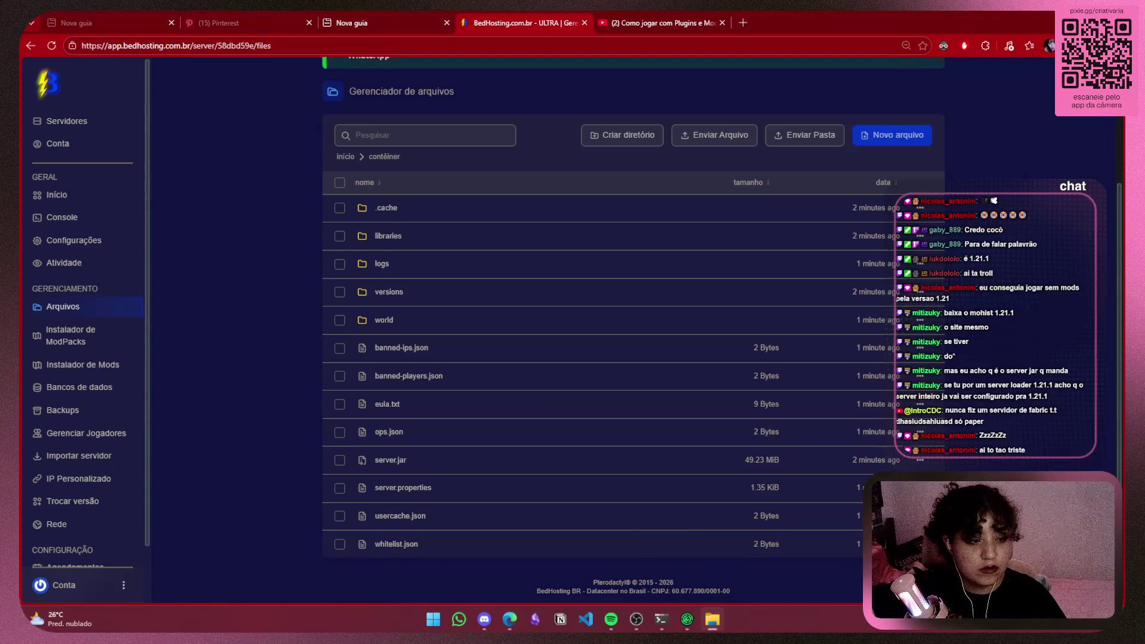
Open the modpac do servidor instance's folder via its ⋮ menu in Modrinth App
{"action": "left_click", "coordinate": [699, 620]}
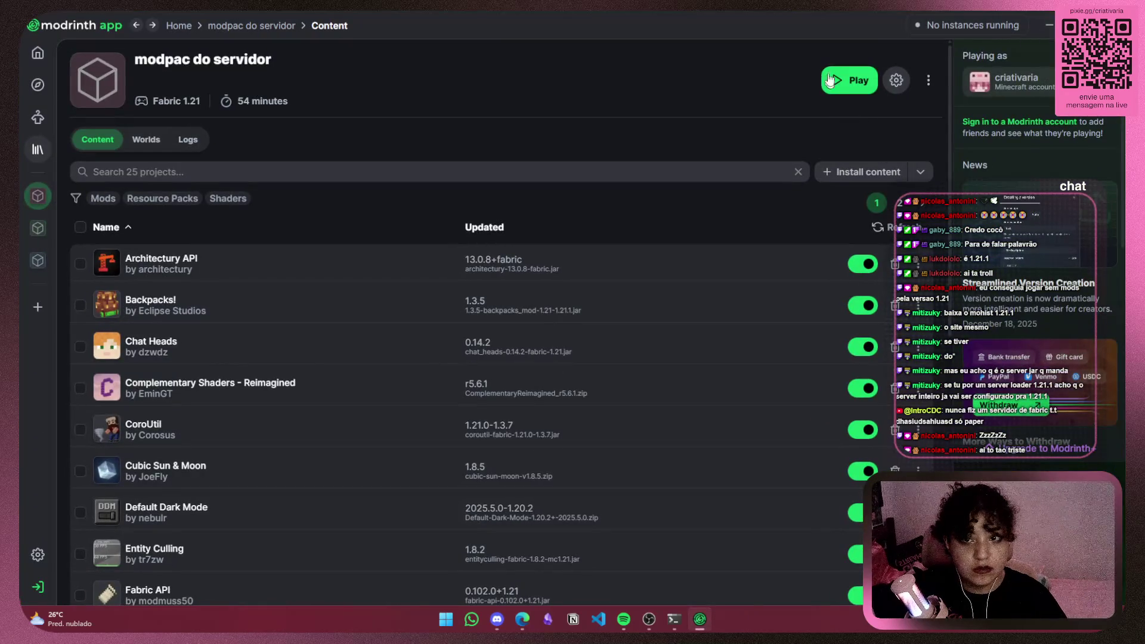
{"action": "left_click", "coordinate": [929, 87]}
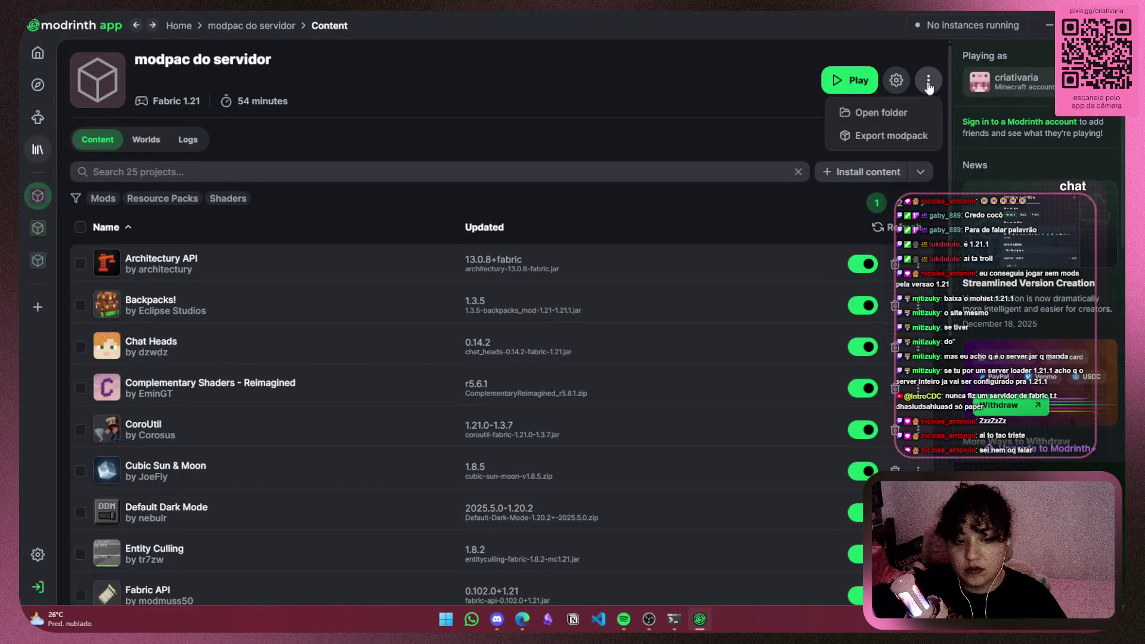
{"action": "left_click", "coordinate": [889, 114]}
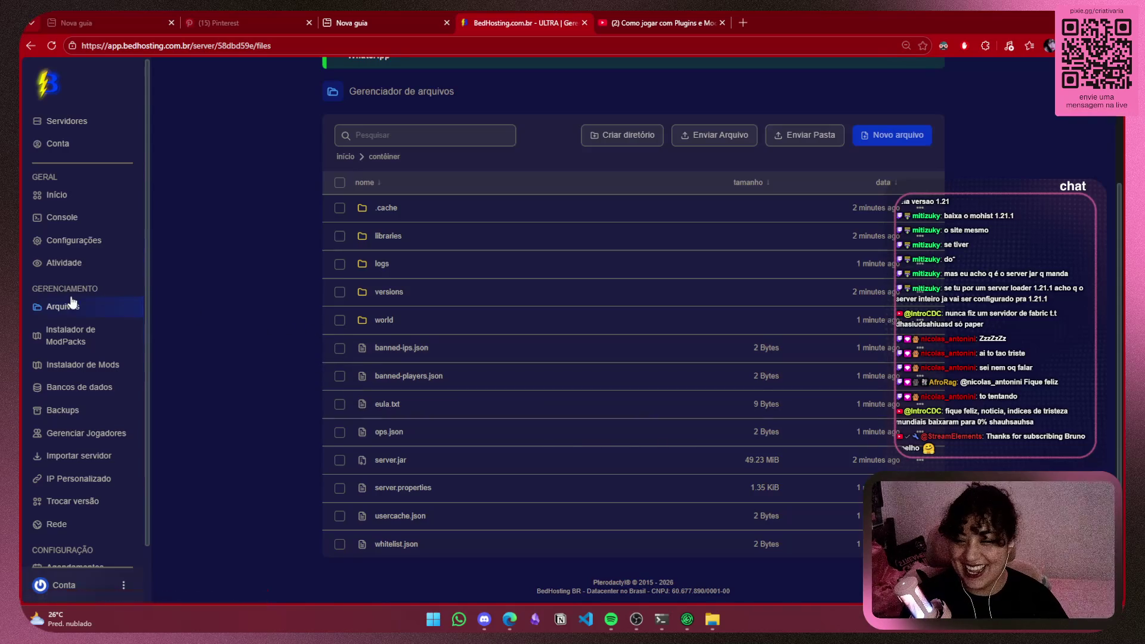
Browse the server's modpack installer, mod installer, databases and backups pages
{"action": "left_click", "coordinate": [98, 340]}
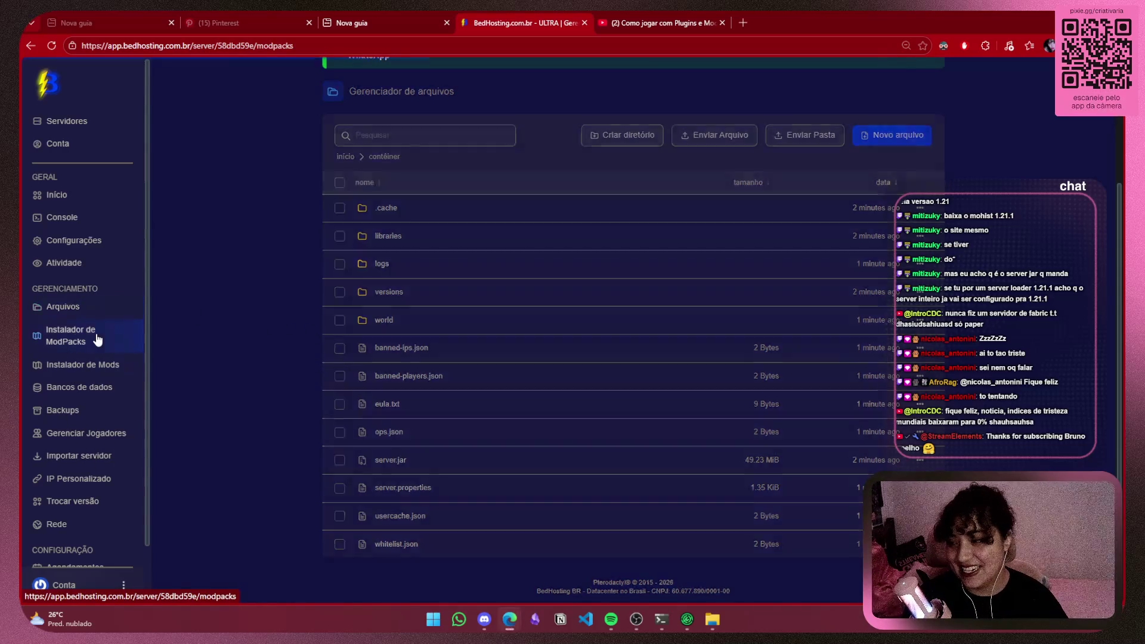
{"action": "left_click", "coordinate": [90, 364]}
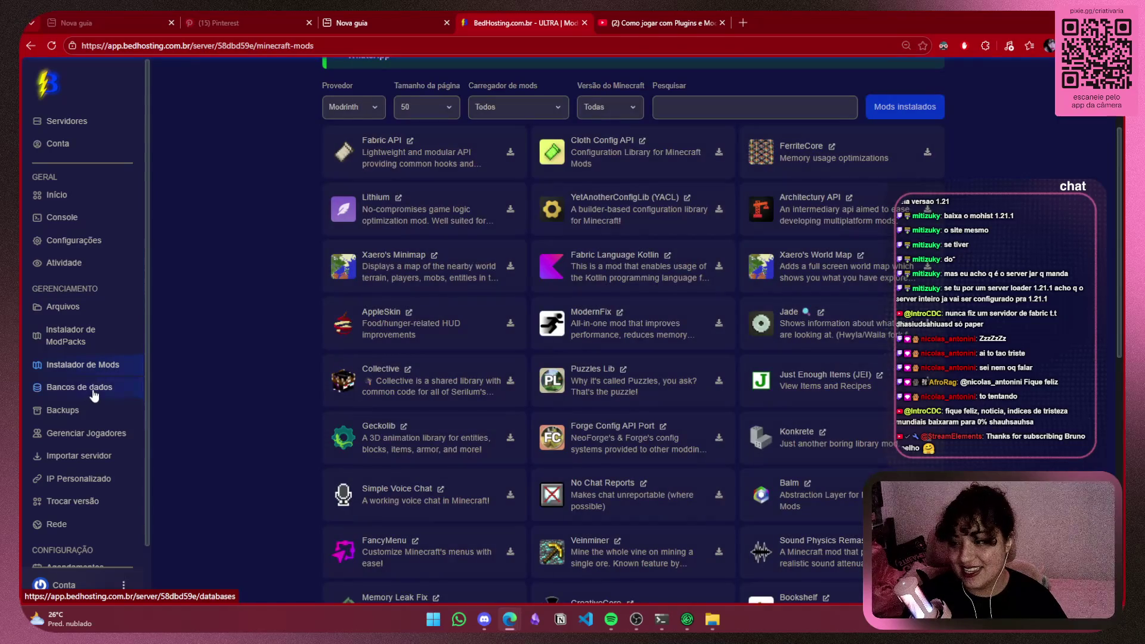
{"action": "left_click", "coordinate": [106, 346]}
{"action": "left_click", "coordinate": [101, 394]}
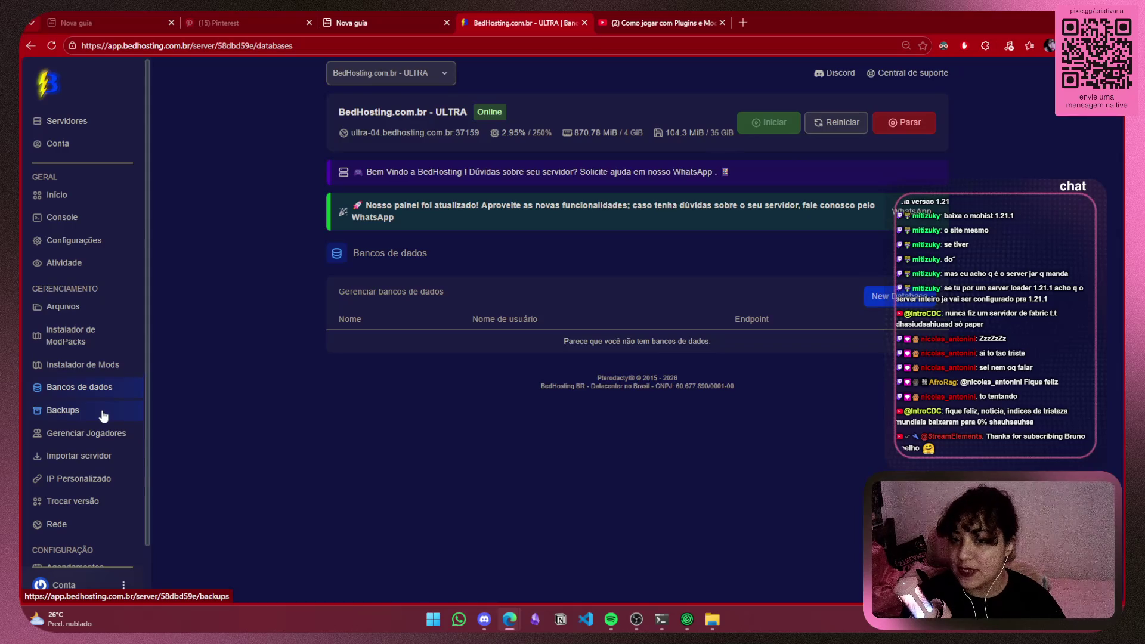
{"action": "left_click", "coordinate": [104, 415]}
Add the streamer's player as an operator in Gerenciar Jogadores, then return to Arquivos
{"action": "left_click", "coordinate": [103, 436]}
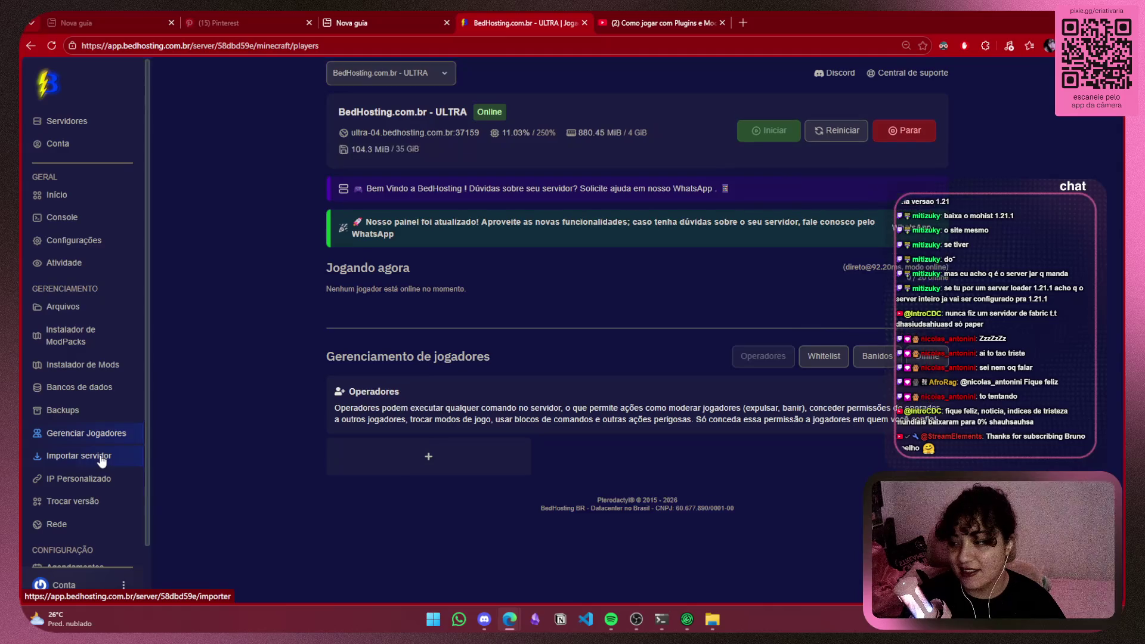
{"action": "left_click", "coordinate": [427, 440]}
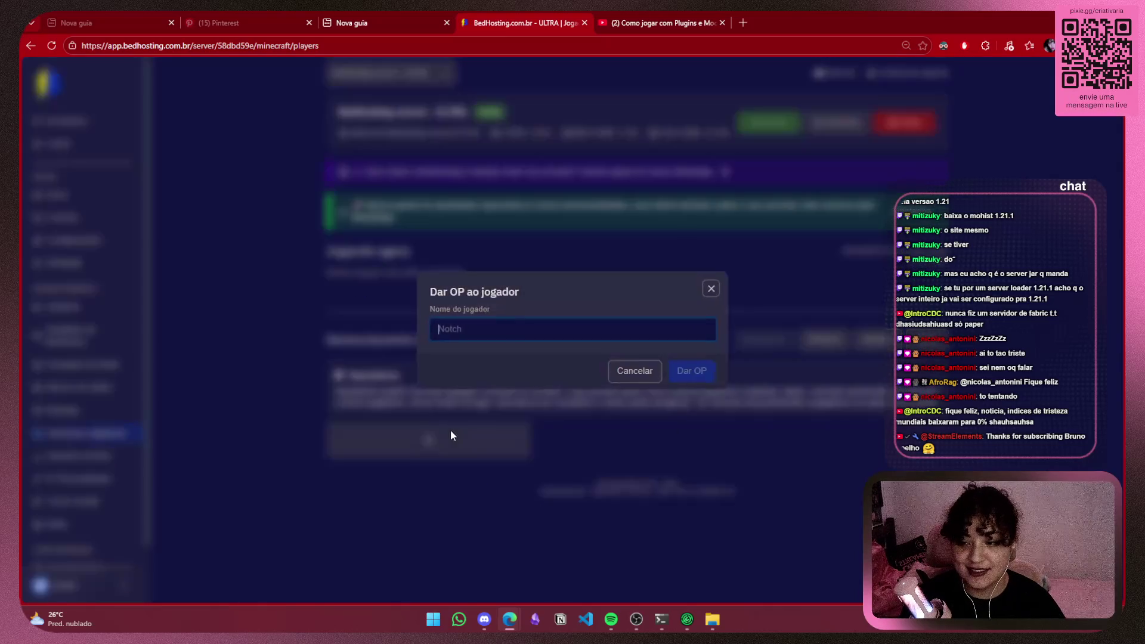
{"action": "type", "text": "criativaria"}
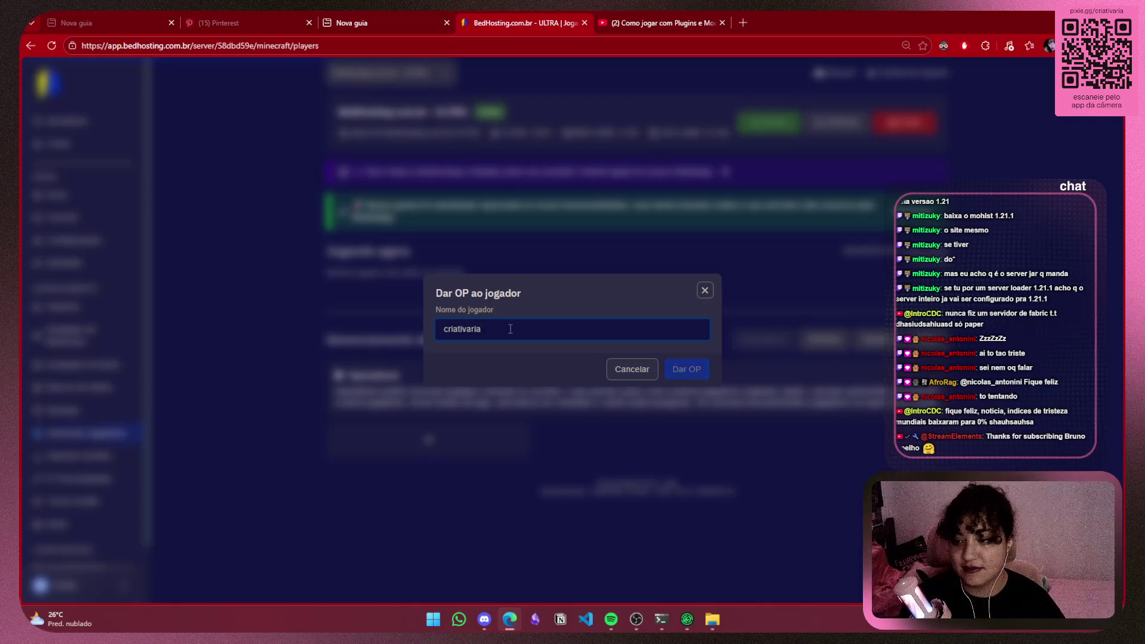
{"action": "key", "text": "Return"}
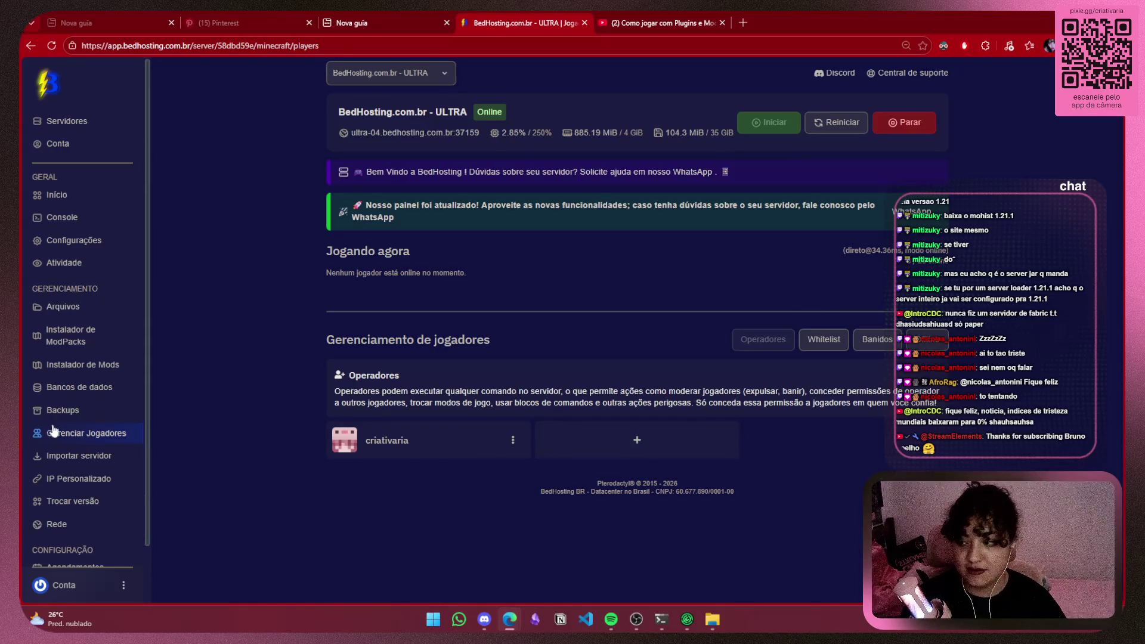
{"action": "left_click", "coordinate": [62, 307]}
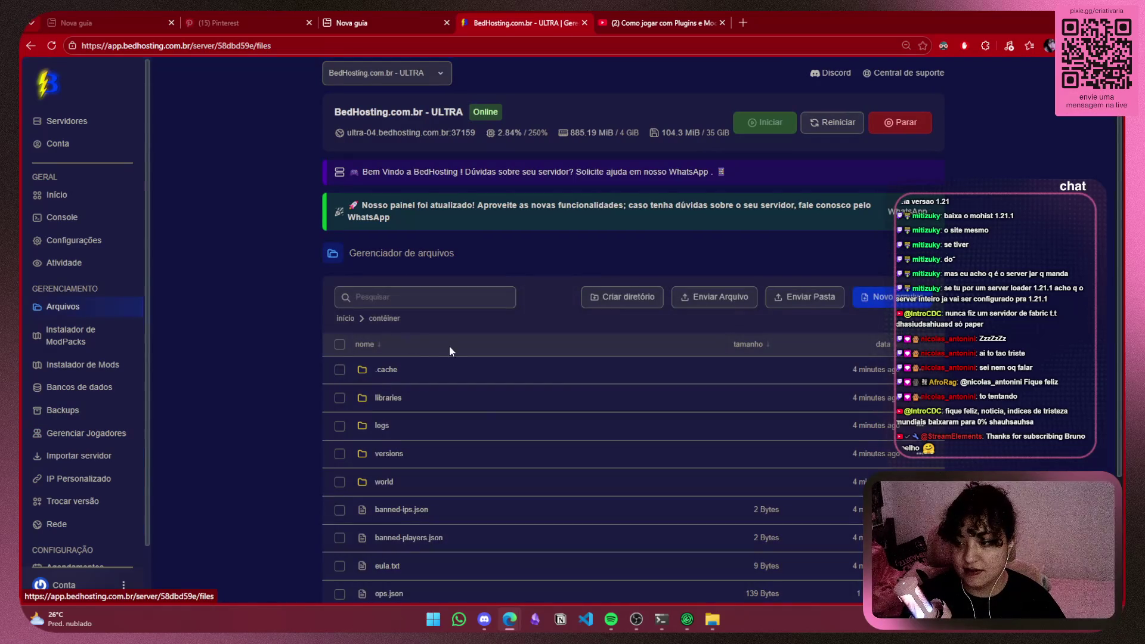
{"action": "scroll", "coordinate": [449, 351], "scroll_direction": "down", "scroll_amount": 3}
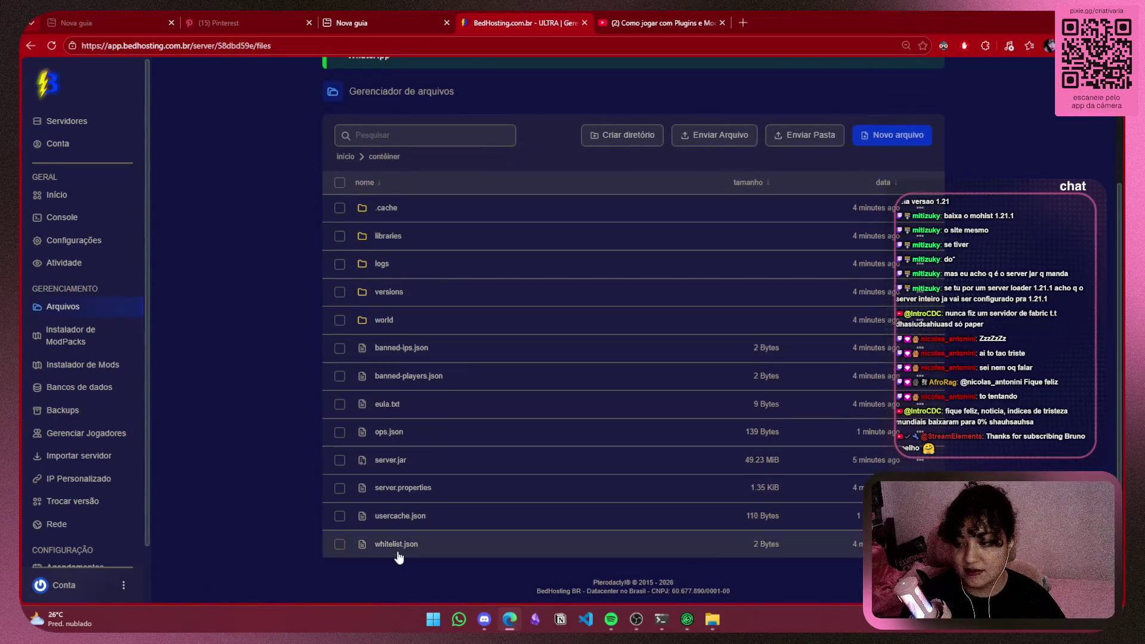
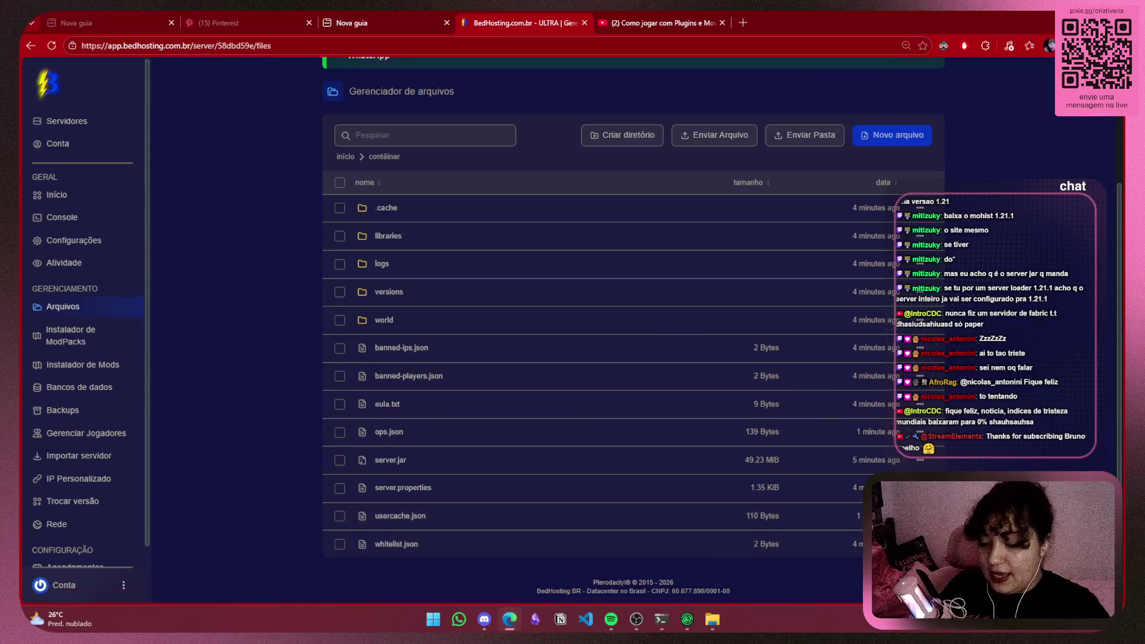
Google 'fabric server download' and open Fabric's Download Minecraft Server Launcher page
{"action": "left_click", "coordinate": [742, 23]}
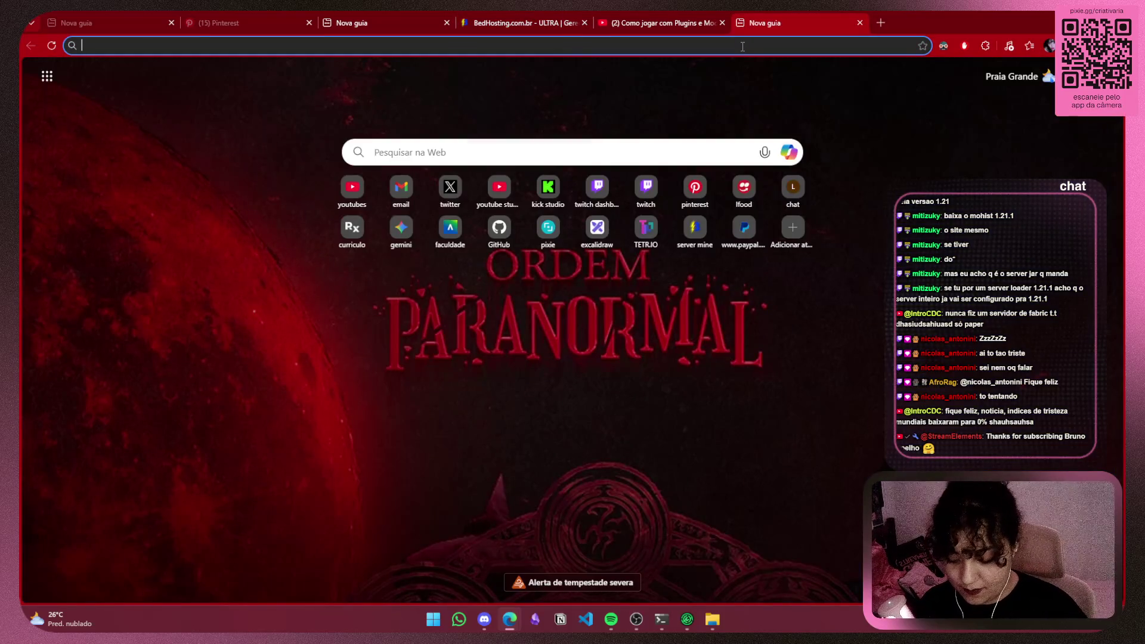
{"action": "type", "text": "fabric server"}
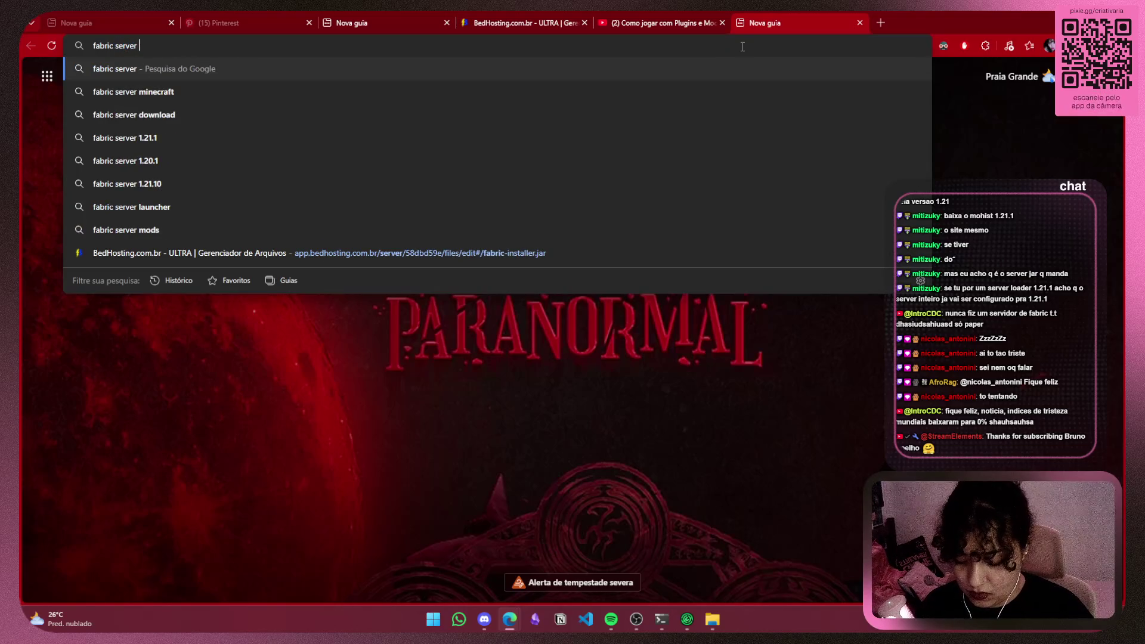
{"action": "type", "text": " dow"}
{"action": "key", "text": "BackSpace"}
{"action": "key", "text": "Up"}
{"action": "key", "text": "Return"}
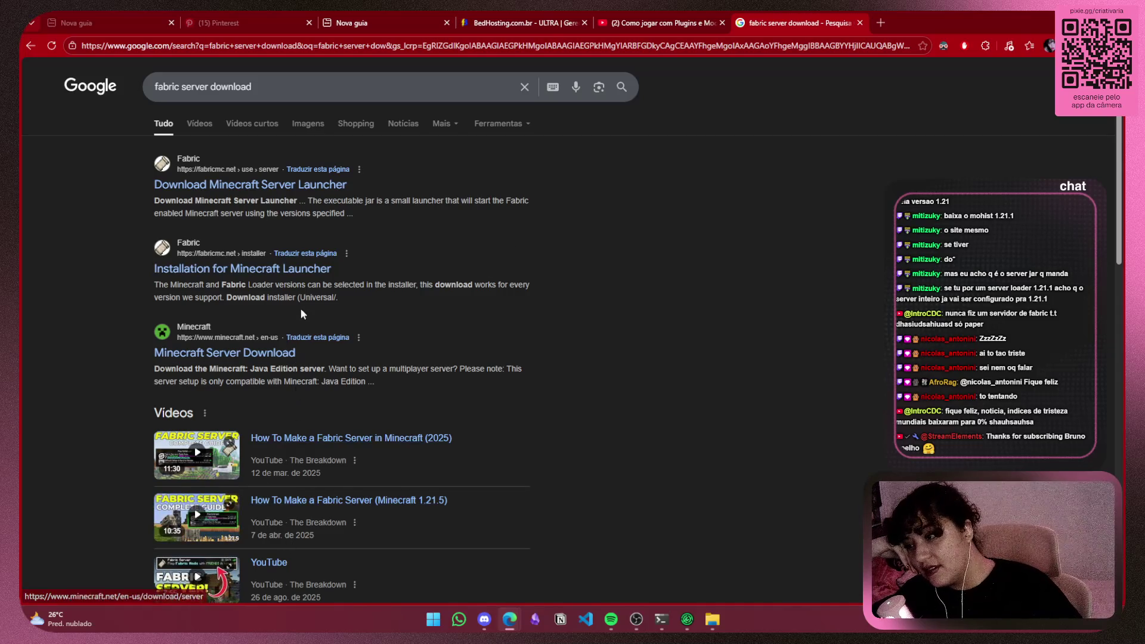
{"action": "left_click", "coordinate": [328, 186]}
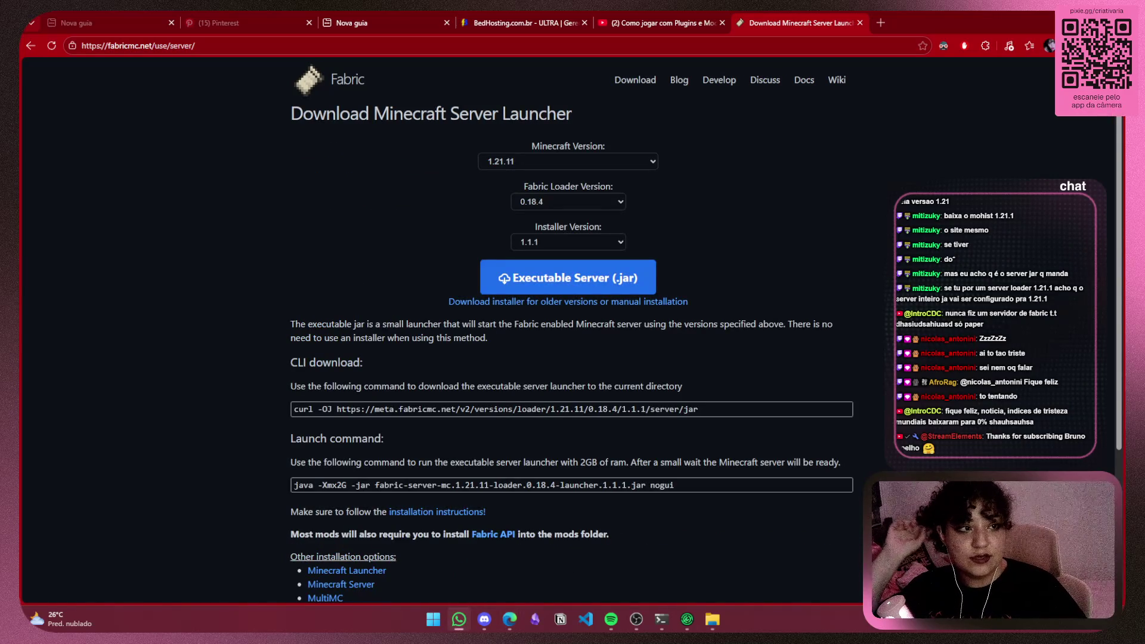
Pick Minecraft version 1.21.1 on the Fabric server launcher page
{"action": "left_click", "coordinate": [612, 164]}
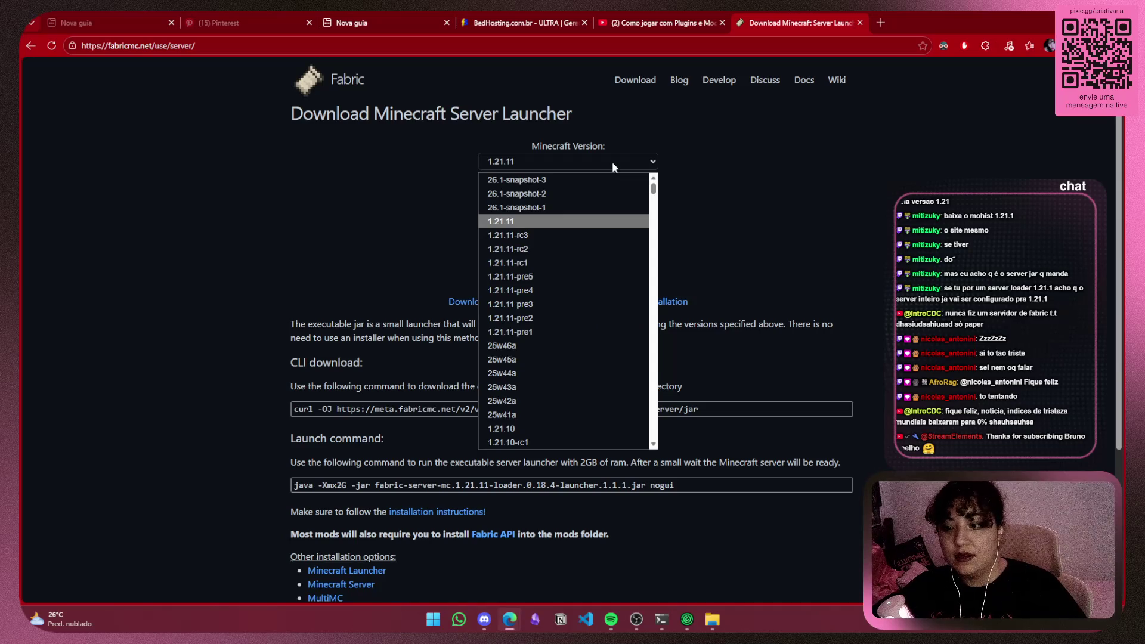
{"action": "left_click", "coordinate": [612, 162]}
{"action": "left_click", "coordinate": [459, 619]}
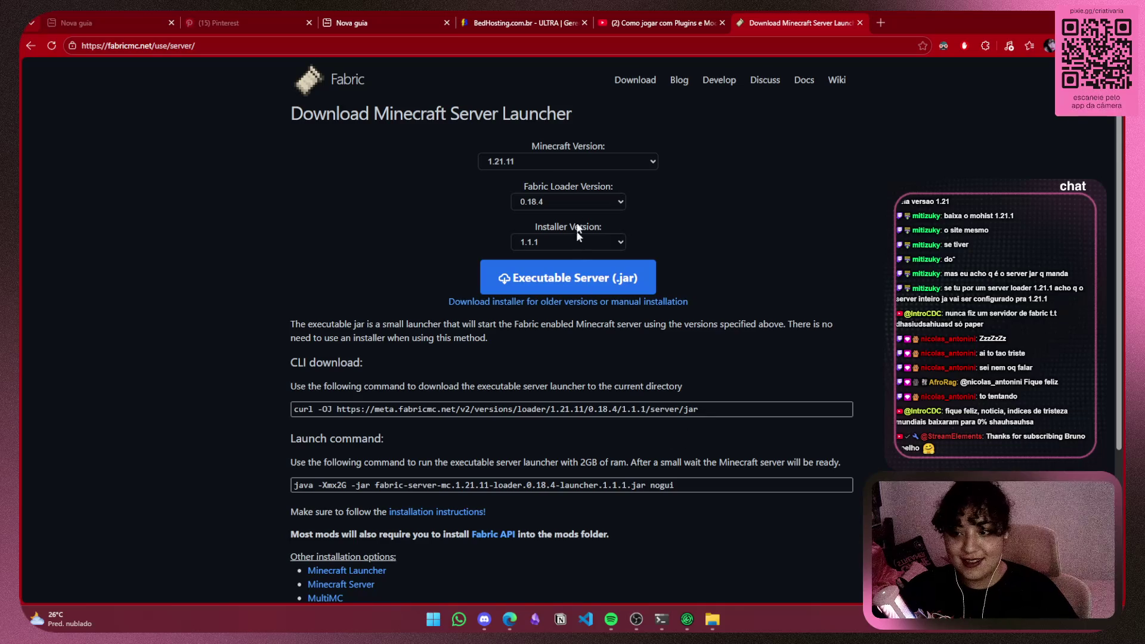
{"action": "left_click", "coordinate": [598, 162]}
{"action": "left_click", "coordinate": [598, 162]}
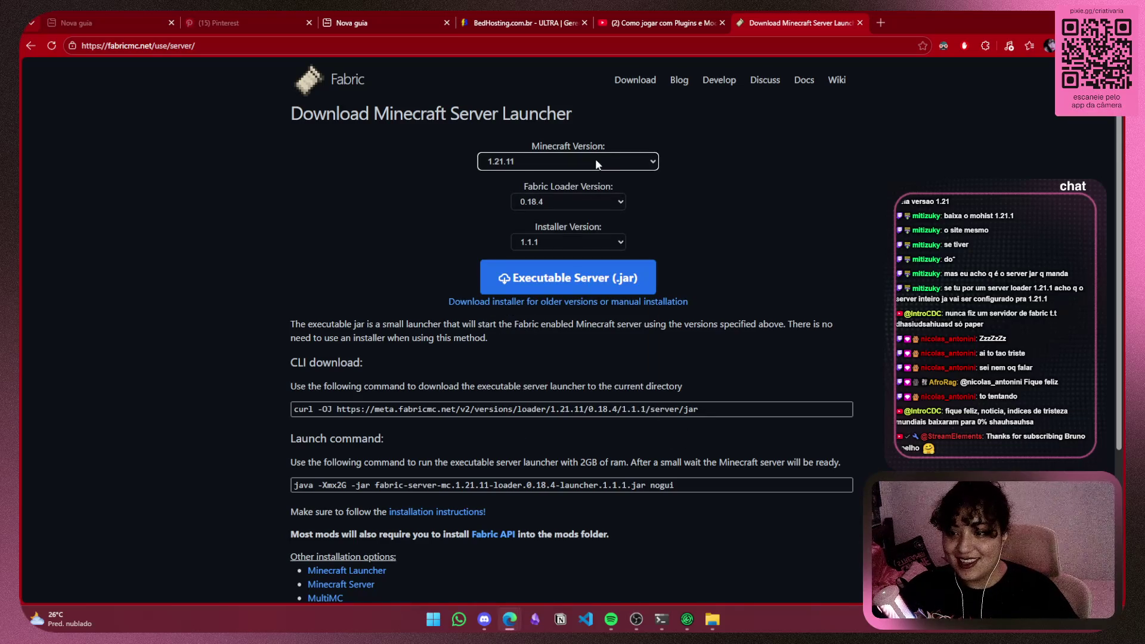
{"action": "left_click", "coordinate": [589, 163]}
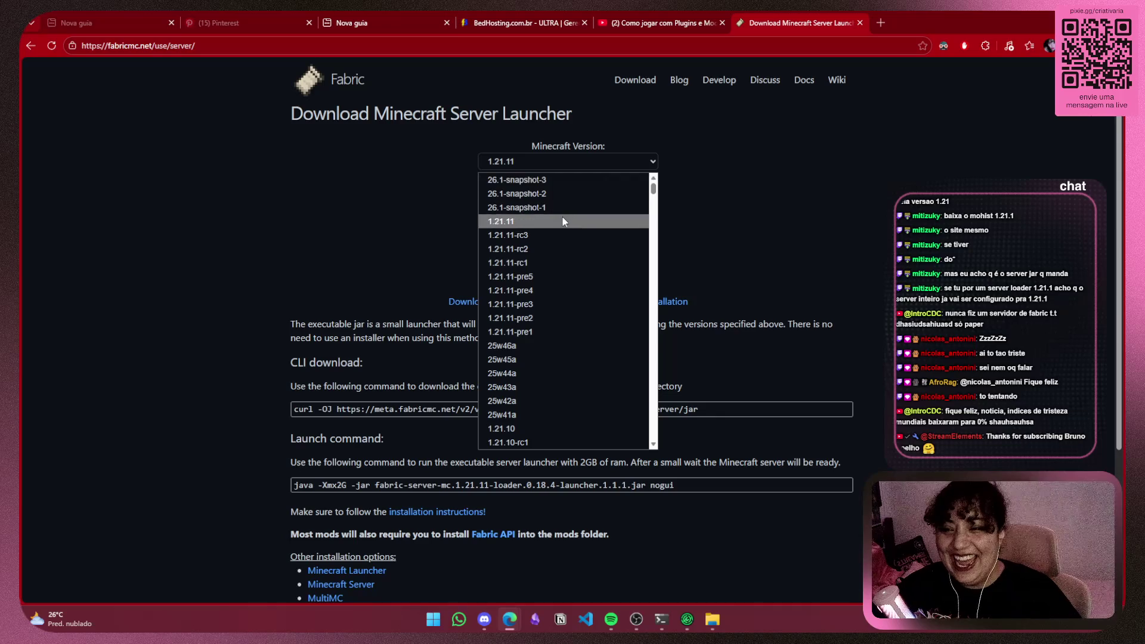
{"action": "scroll", "coordinate": [564, 230], "scroll_direction": "down", "scroll_amount": 3}
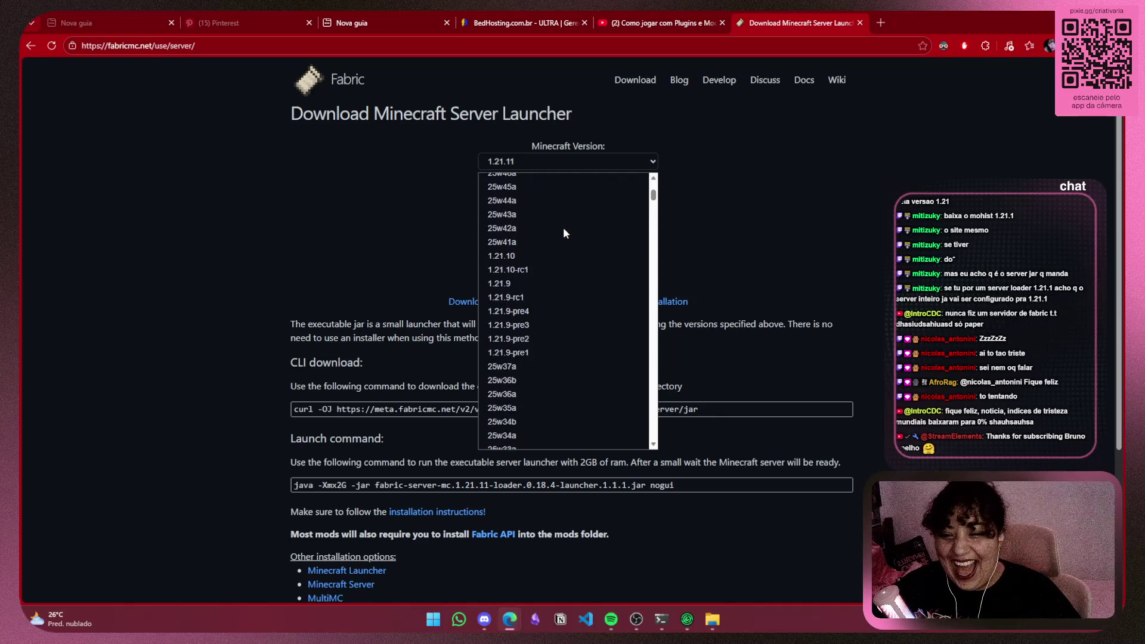
{"action": "scroll", "coordinate": [538, 283], "scroll_direction": "down", "scroll_amount": 10}
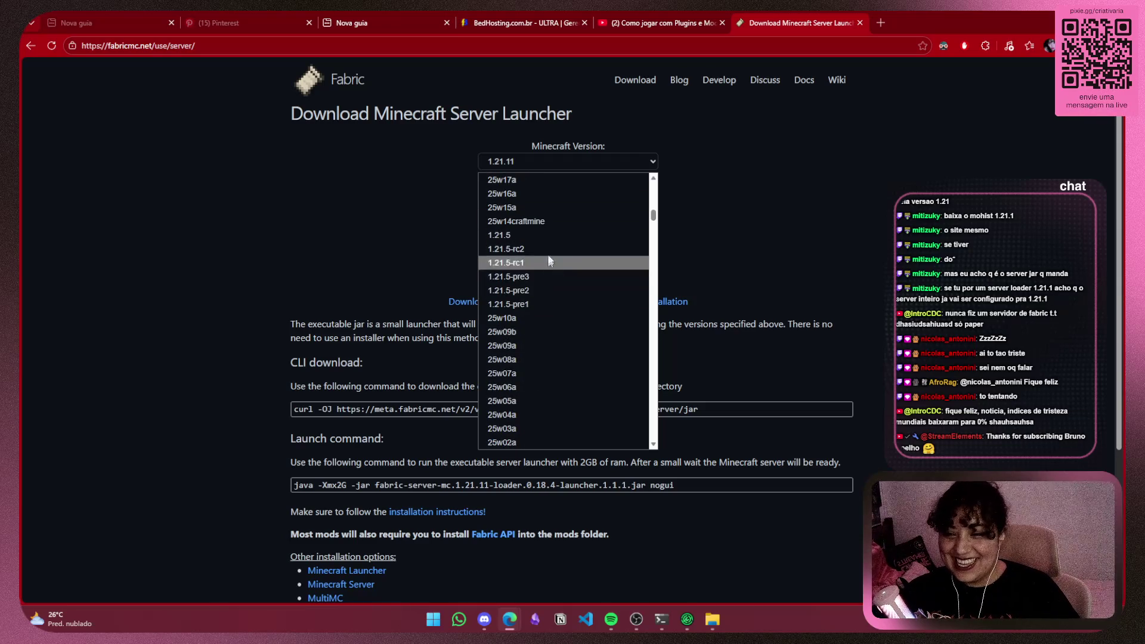
{"action": "scroll", "coordinate": [550, 239], "scroll_direction": "down", "scroll_amount": 4}
{"action": "scroll", "coordinate": [550, 238], "scroll_direction": "down", "scroll_amount": 3}
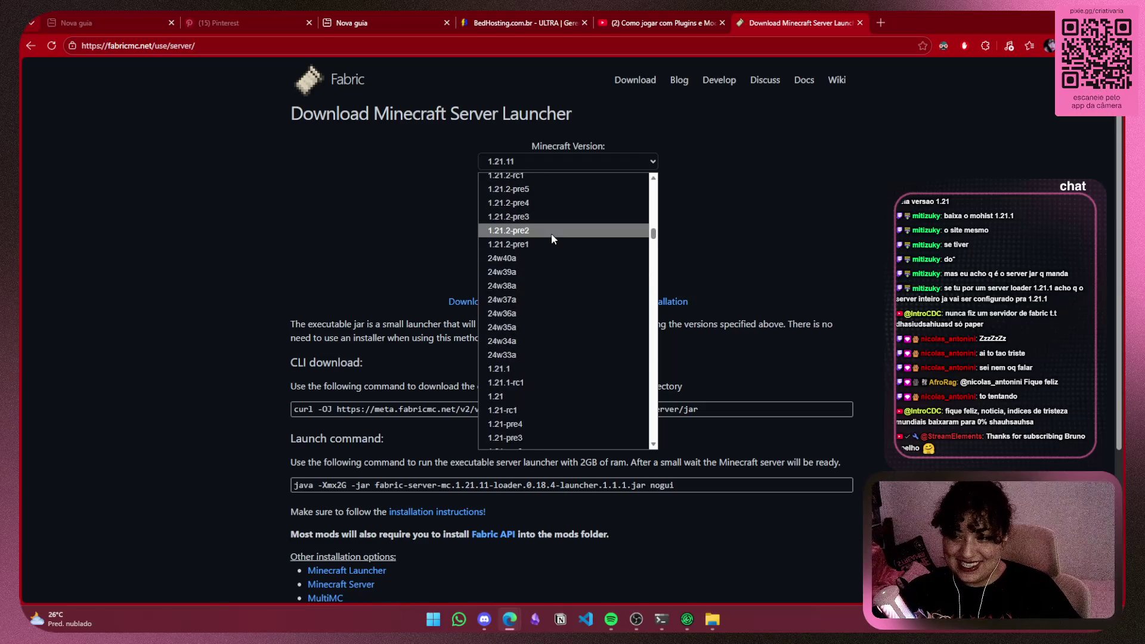
{"action": "left_click", "coordinate": [510, 361]}
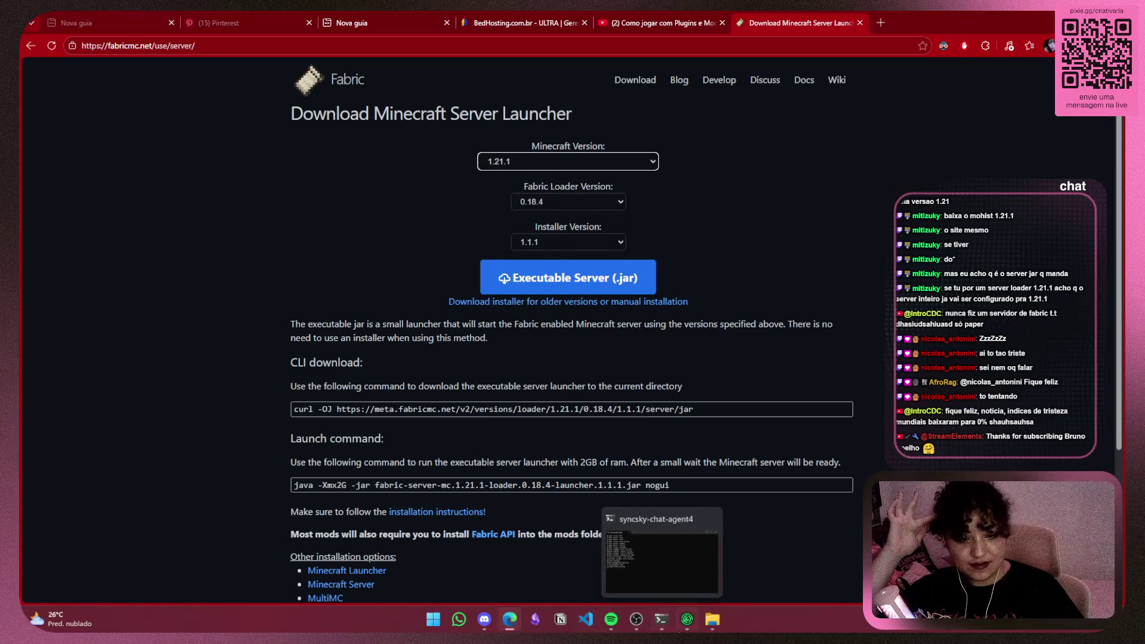
Keep Fabric Loader at 0.18.4 and select the curl download command
{"action": "mouse_move", "coordinate": [689, 631]}
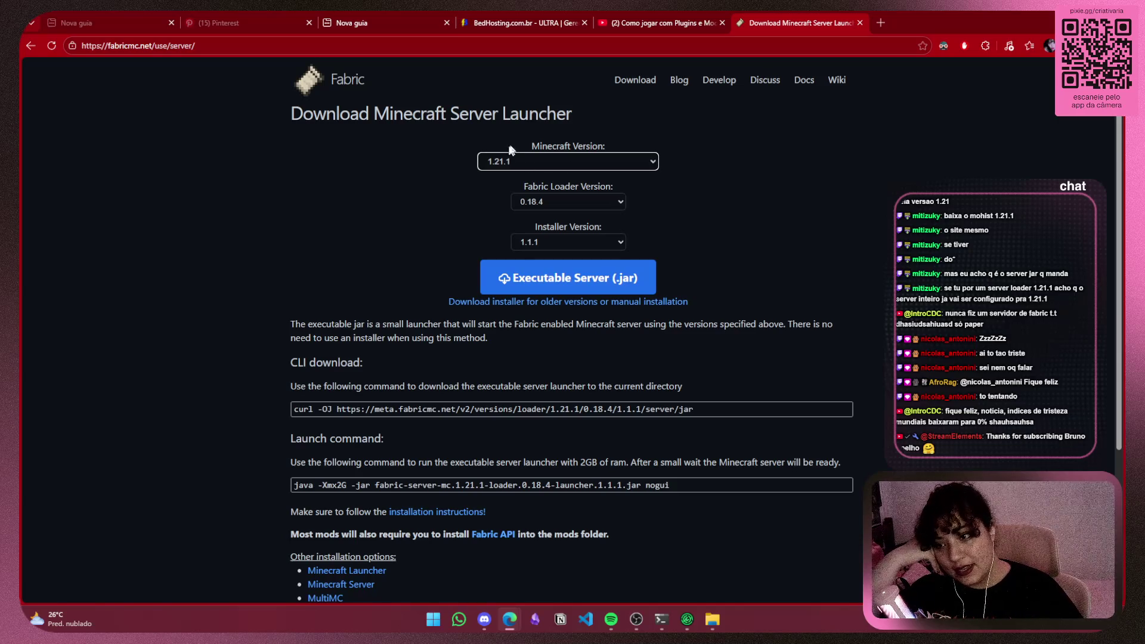
{"action": "left_click", "coordinate": [523, 201]}
{"action": "left_click", "coordinate": [492, 197]}
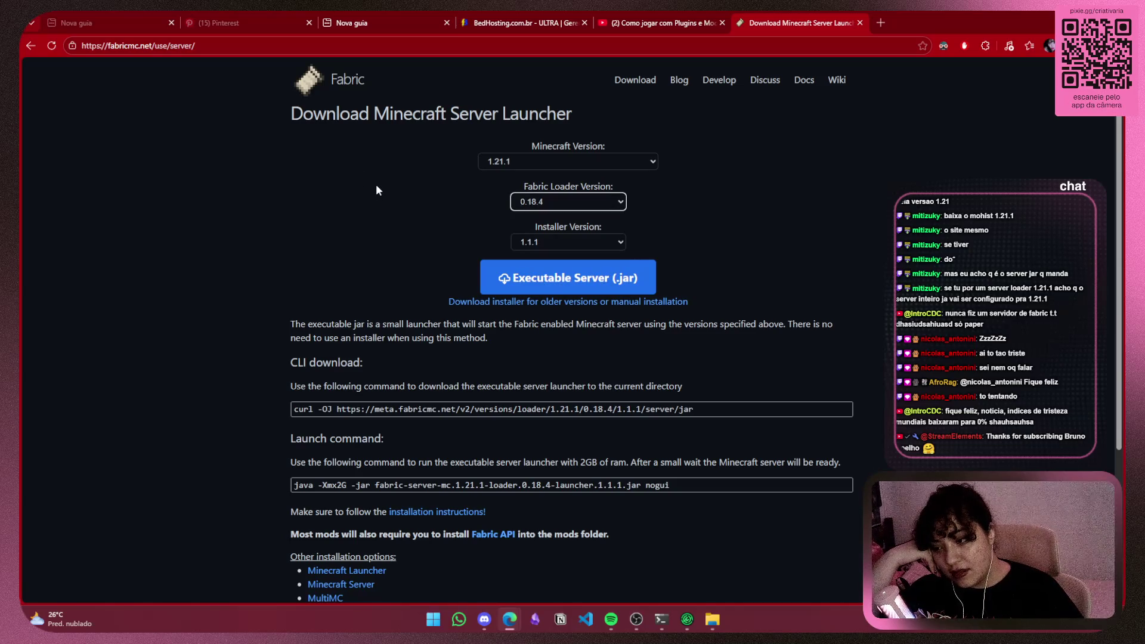
{"action": "scroll", "coordinate": [376, 189], "scroll_direction": "down", "scroll_amount": 3}
{"action": "scroll", "coordinate": [376, 190], "scroll_direction": "up", "scroll_amount": 3}
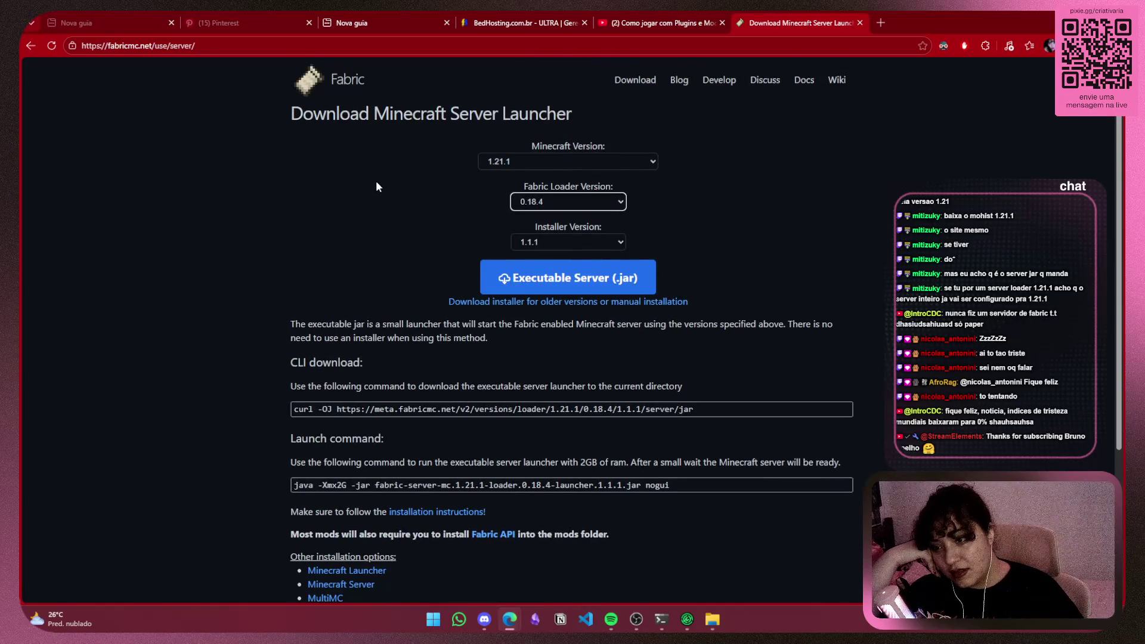
{"action": "left_click", "coordinate": [722, 412]}
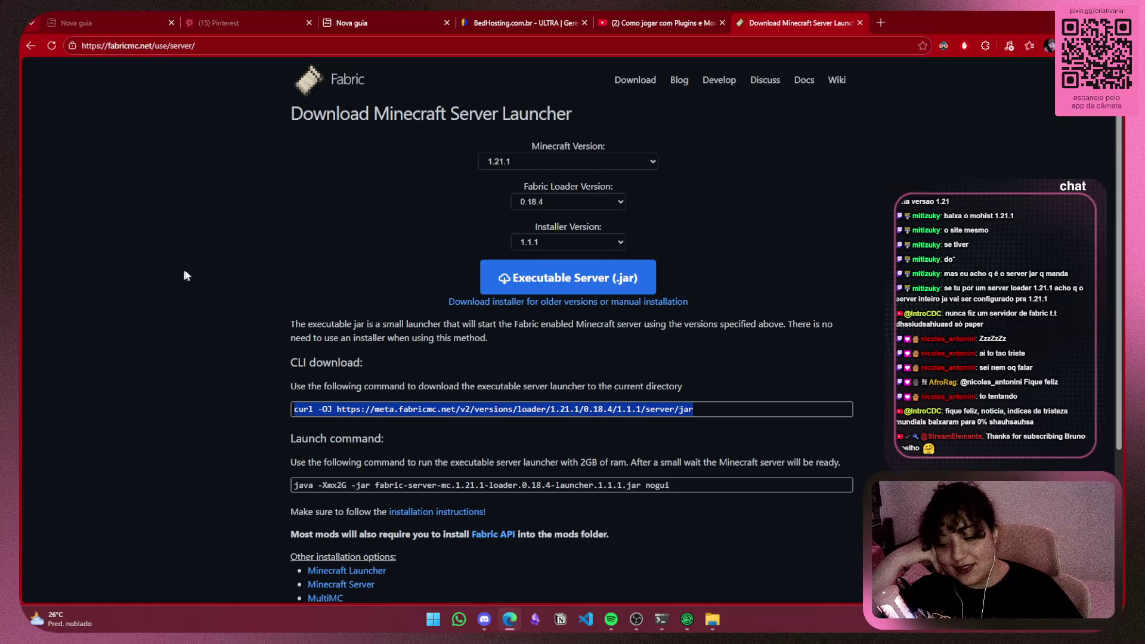
Download the executable Fabric 1.21.1 server launcher jar
{"action": "scroll", "coordinate": [789, 262], "scroll_direction": "down", "scroll_amount": 2}
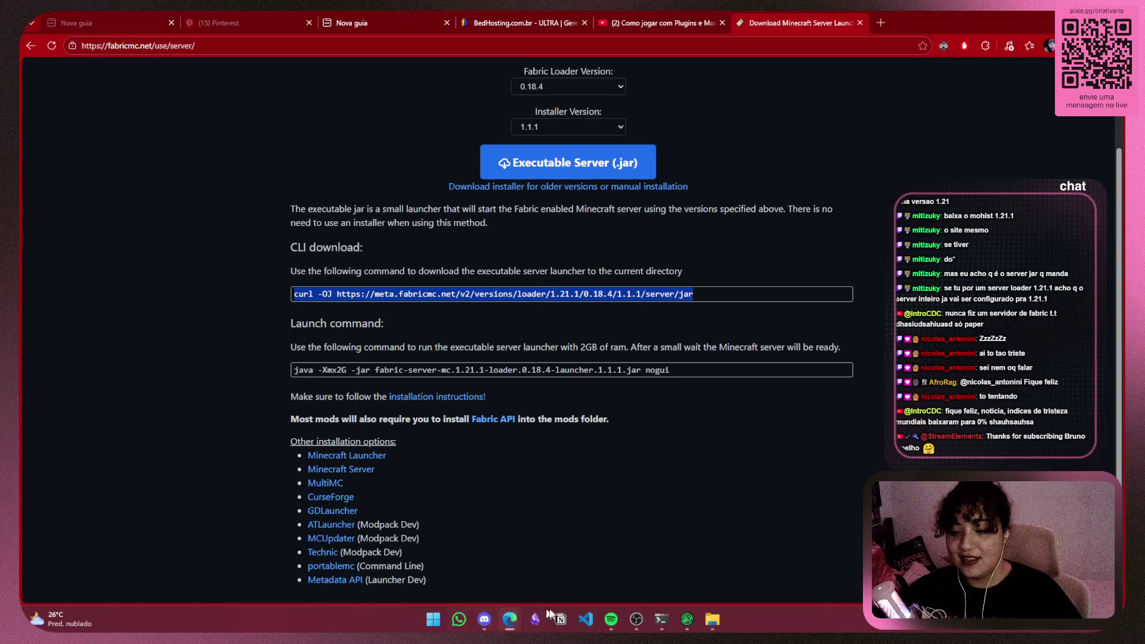
{"action": "left_click", "coordinate": [687, 620]}
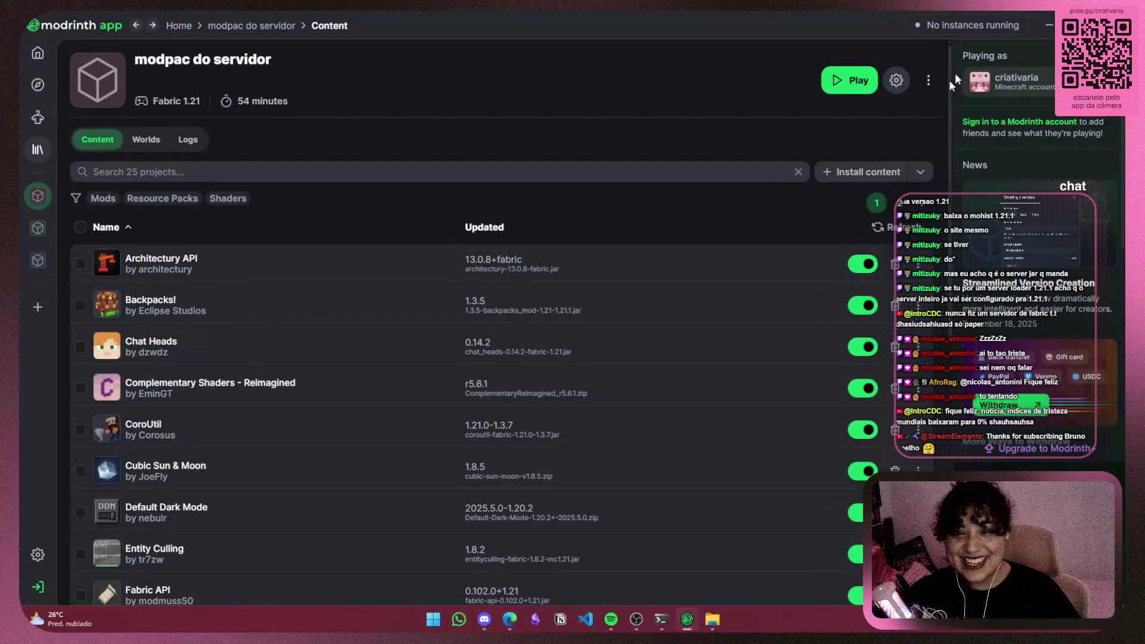
{"action": "left_click", "coordinate": [1045, 25]}
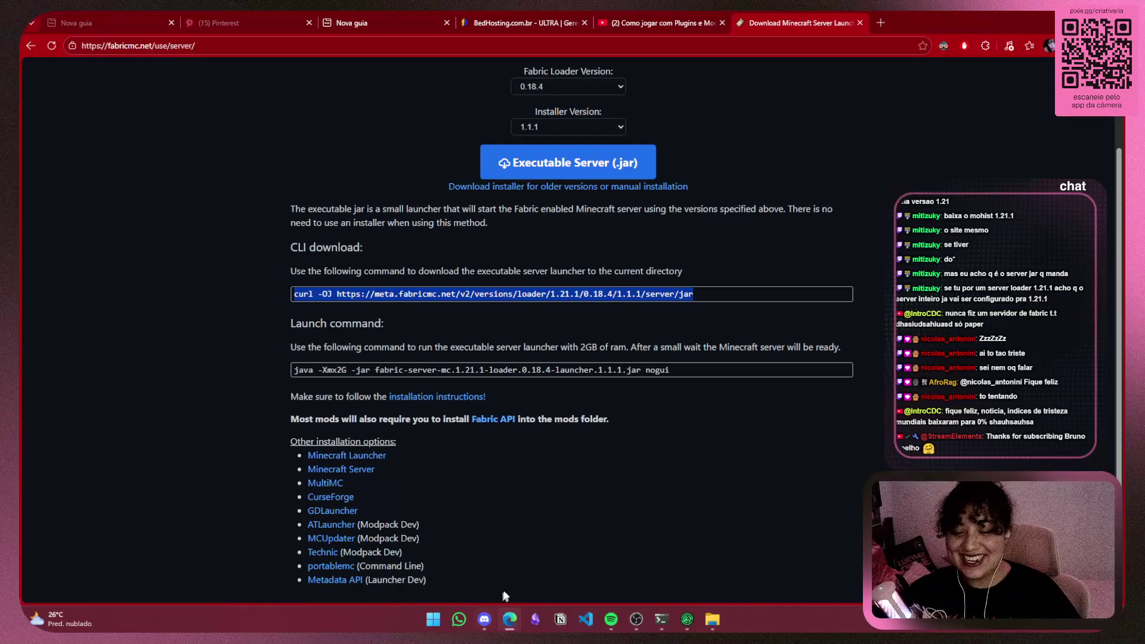
{"action": "left_click", "coordinate": [629, 173]}
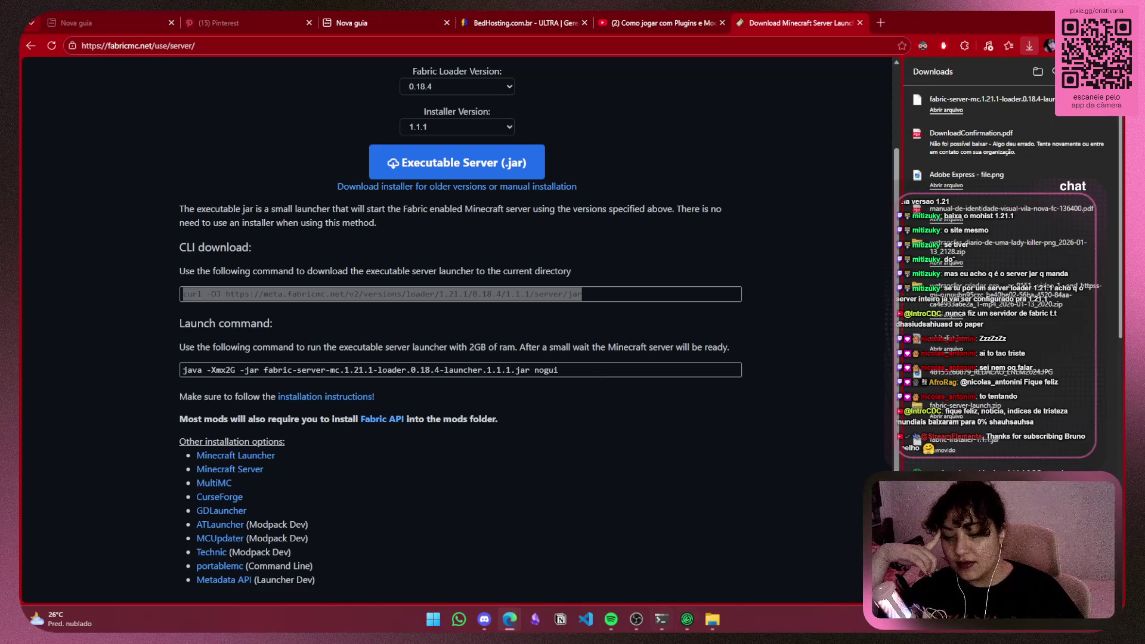
Dismiss the jar's app chooser and return to the BedHosting file manager
{"action": "left_click", "coordinate": [953, 110]}
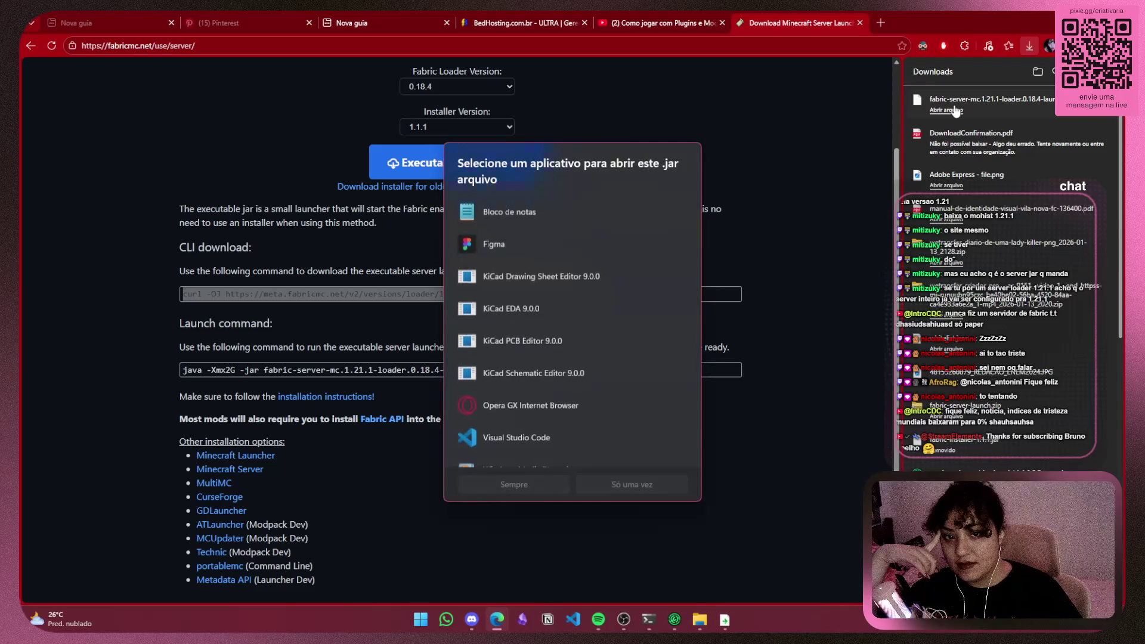
{"action": "left_click", "coordinate": [775, 145]}
{"action": "mouse_move", "coordinate": [681, 626]}
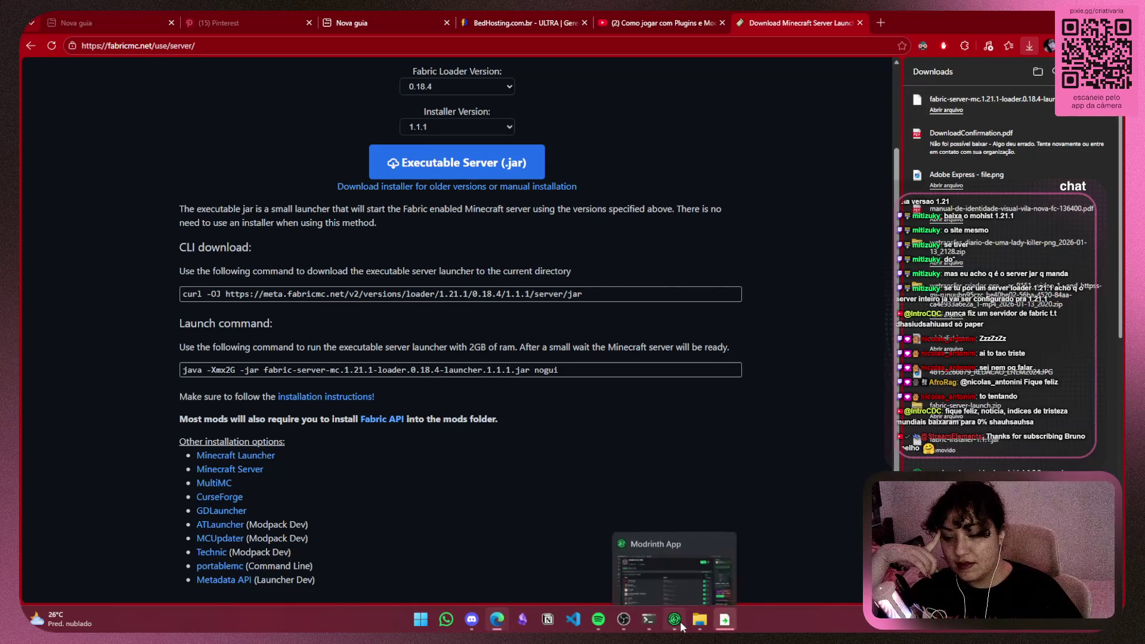
{"action": "left_click", "coordinate": [526, 18]}
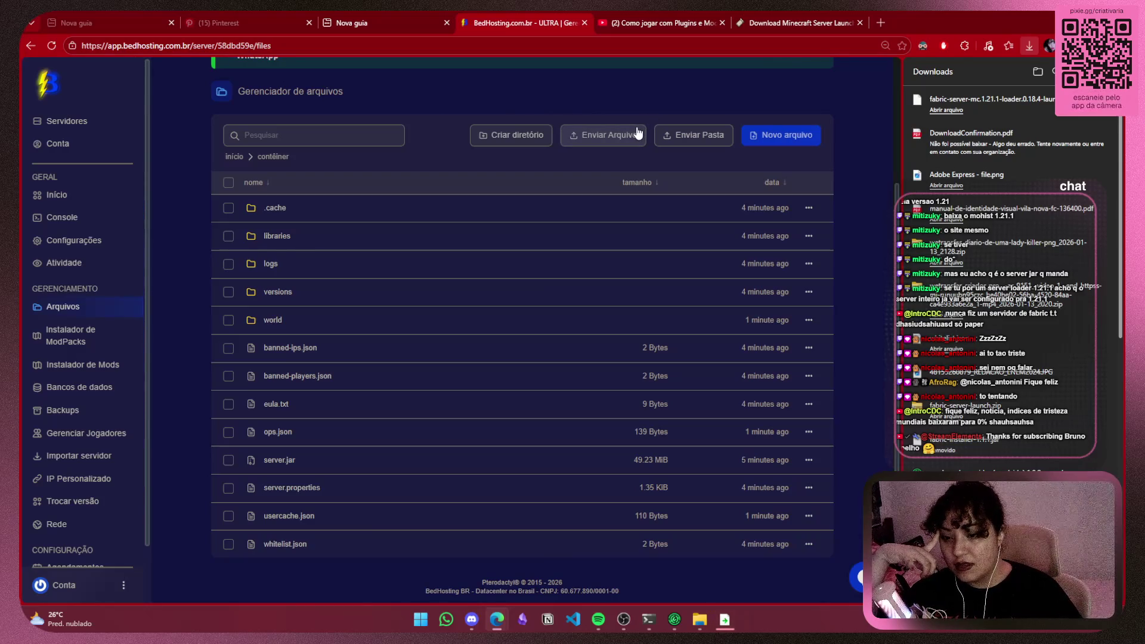
Upload the Fabric 1.21.1 launcher jar beside server.jar, leaving its name unchanged
{"action": "mouse_move", "coordinate": [978, 103]}
{"action": "left_mouse_down"}
{"action": "mouse_move", "coordinate": [990, 116]}
{"action": "mouse_move", "coordinate": [370, 173]}
{"action": "mouse_move", "coordinate": [388, 185]}
{"action": "left_mouse_up"}
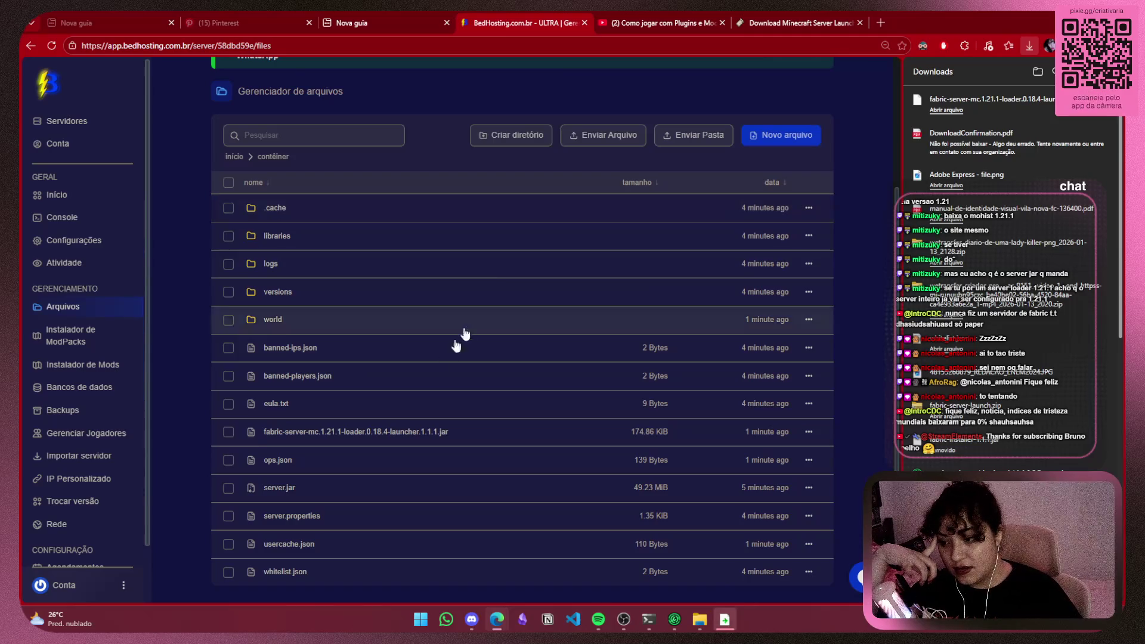
{"action": "double_click", "coordinate": [381, 431]}
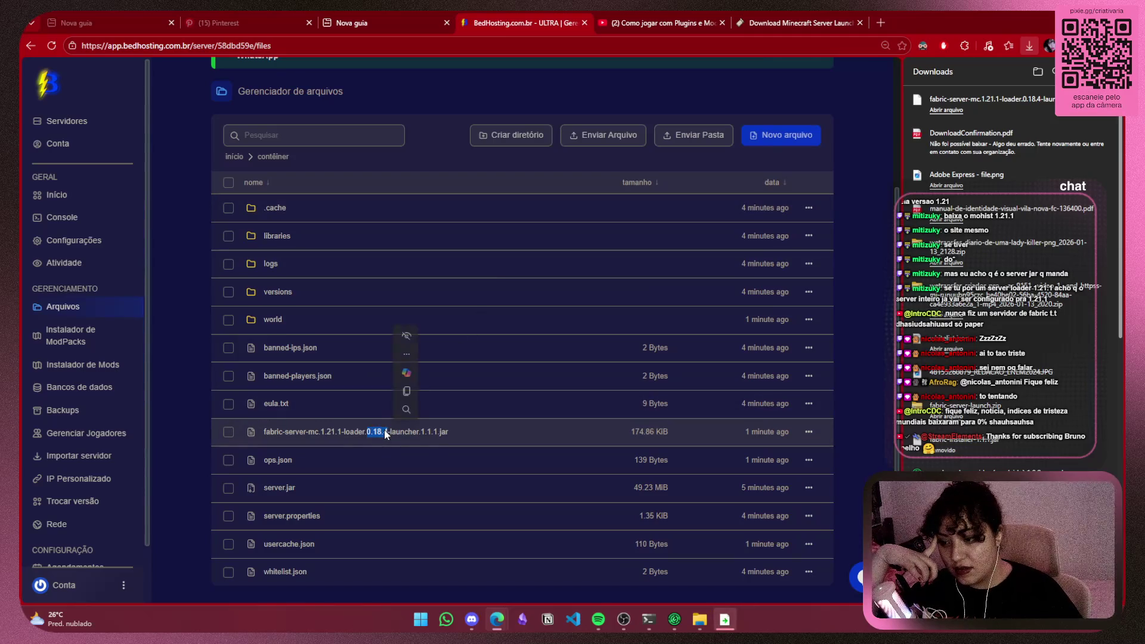
{"action": "left_click", "coordinate": [809, 435]}
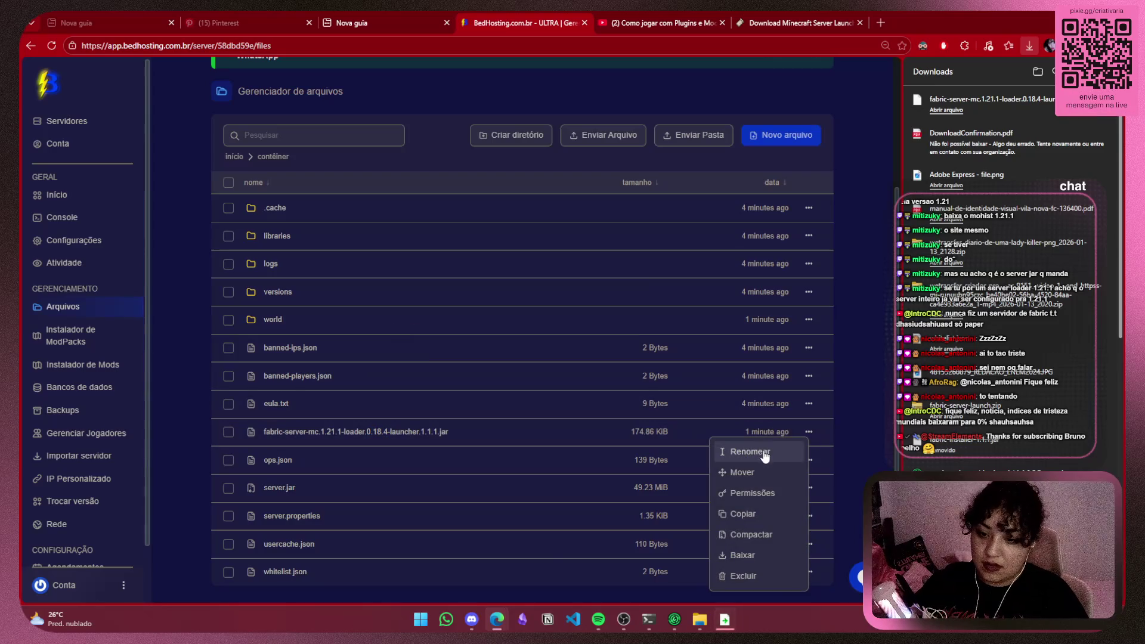
{"action": "left_click", "coordinate": [741, 451]}
{"action": "left_click_drag", "start_coordinate": [446, 177], "coordinate": [245, 184]}
{"action": "key", "text": "ctrl+c"}
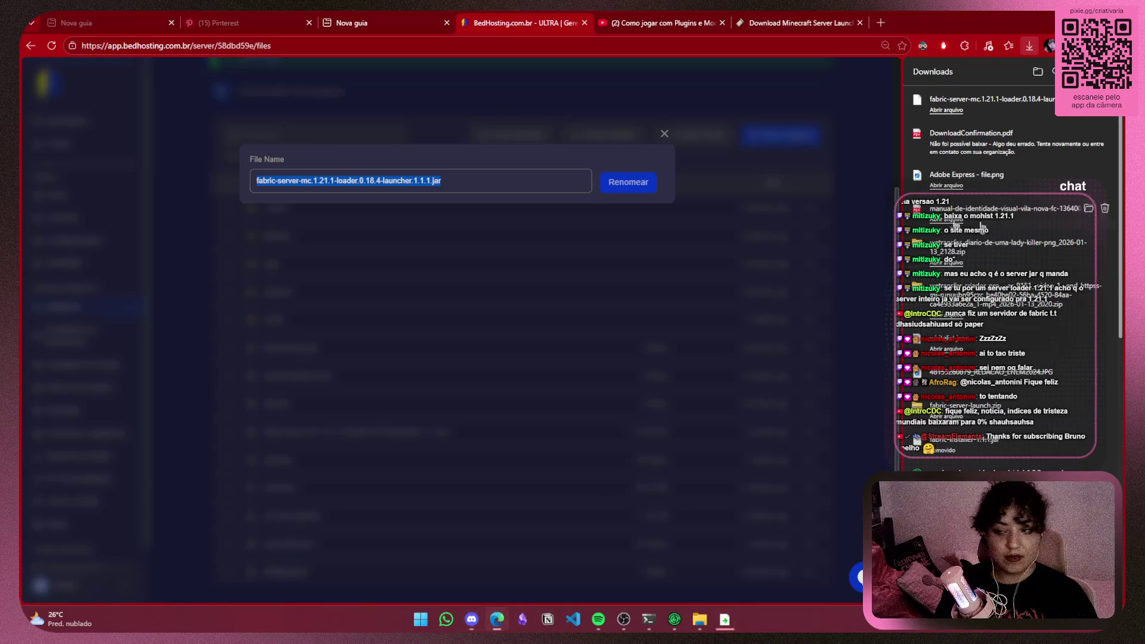
{"action": "left_click", "coordinate": [666, 137]}
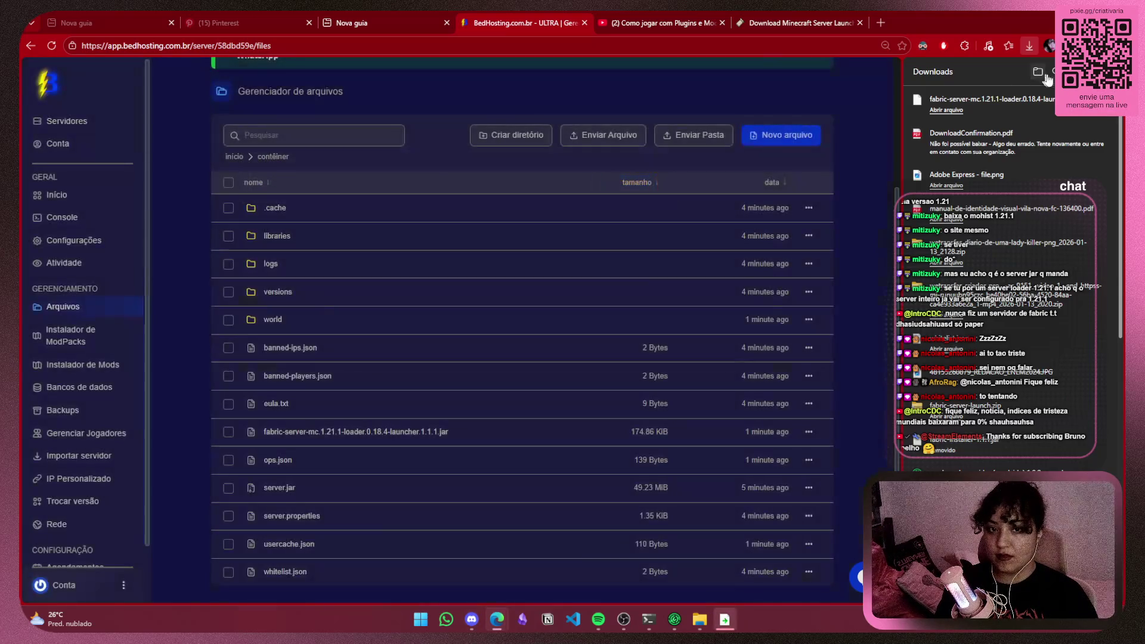
{"action": "scroll", "coordinate": [160, 392], "scroll_direction": "down", "scroll_amount": 1}
{"action": "scroll", "coordinate": [84, 433], "scroll_direction": "down", "scroll_amount": 2}
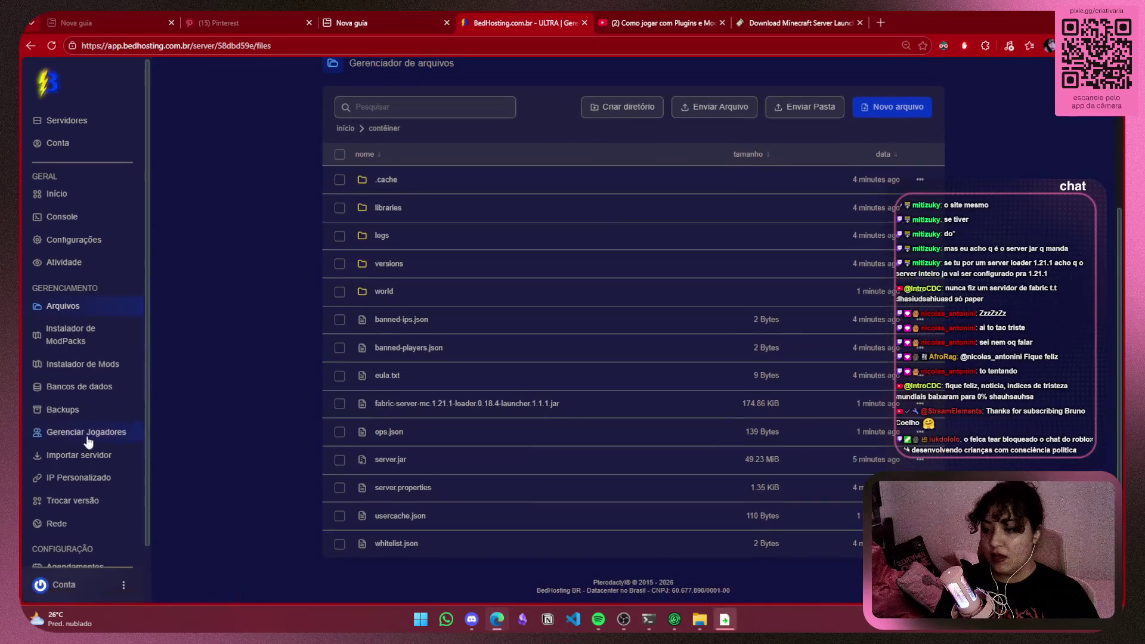
Paste the Fabric launcher jar name in as the startup server jar
{"action": "left_click", "coordinate": [98, 550]}
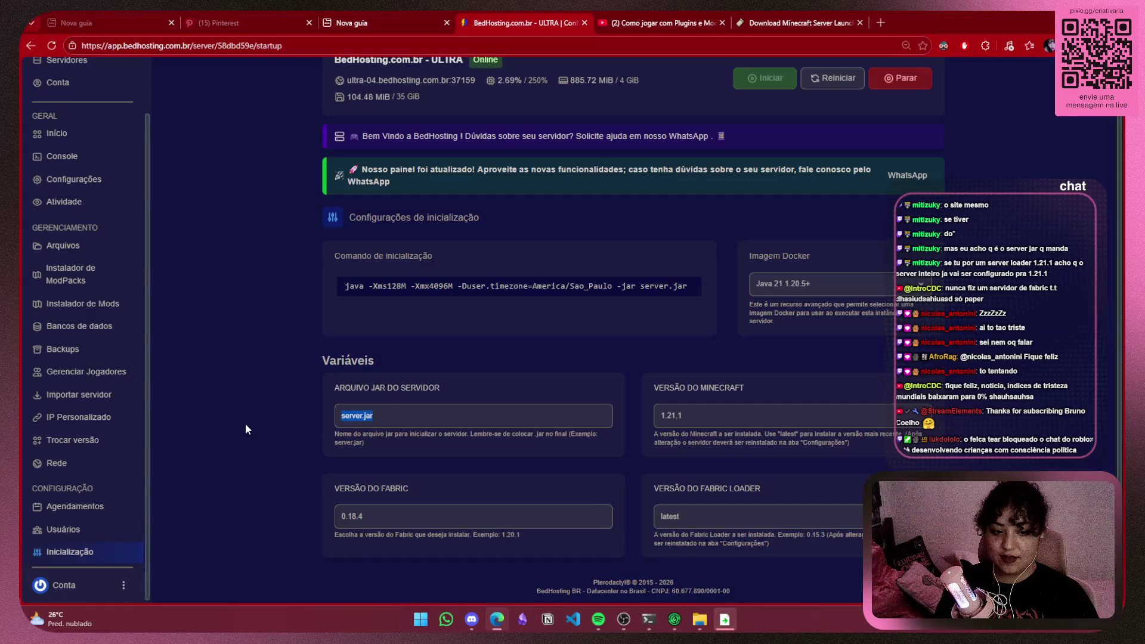
{"action": "key", "text": "ctrl+v"}
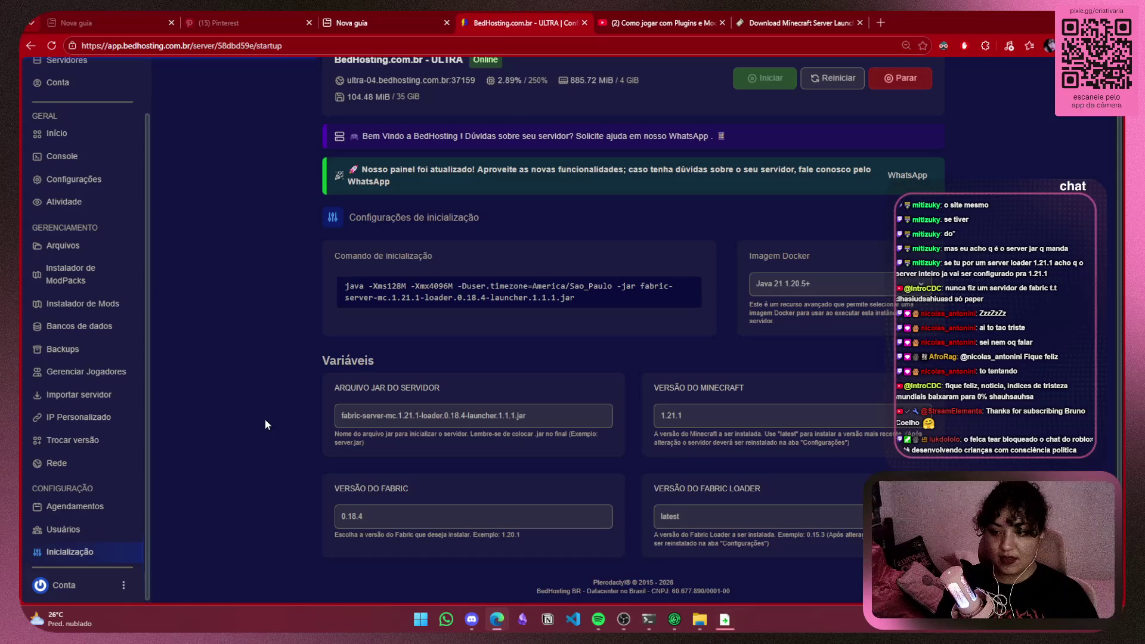
{"action": "scroll", "coordinate": [71, 331], "scroll_direction": "up", "scroll_amount": 2}
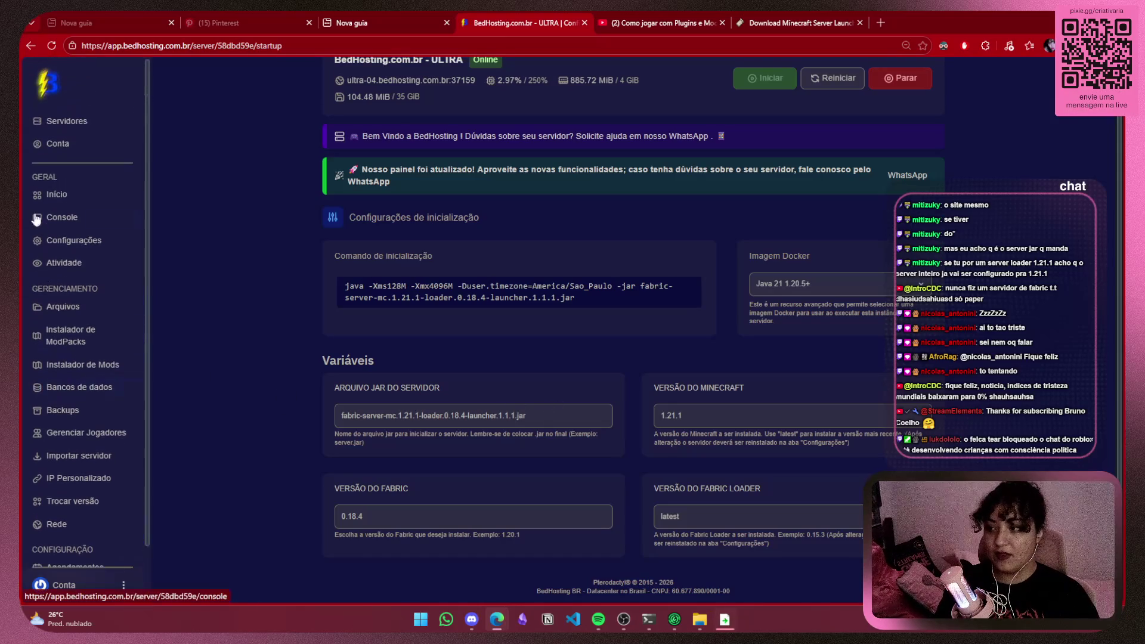
Stop and restart the server so the console boots Minecraft 1.21.1 with Fabric Loader 0.18.4
{"action": "left_click", "coordinate": [59, 217]}
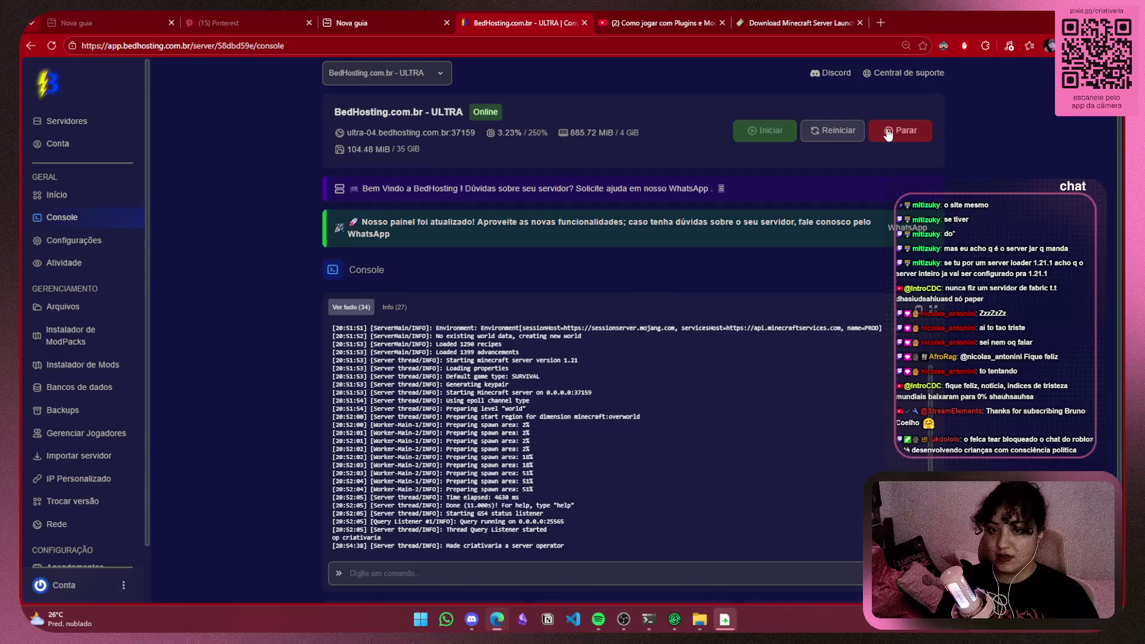
{"action": "left_click", "coordinate": [904, 130]}
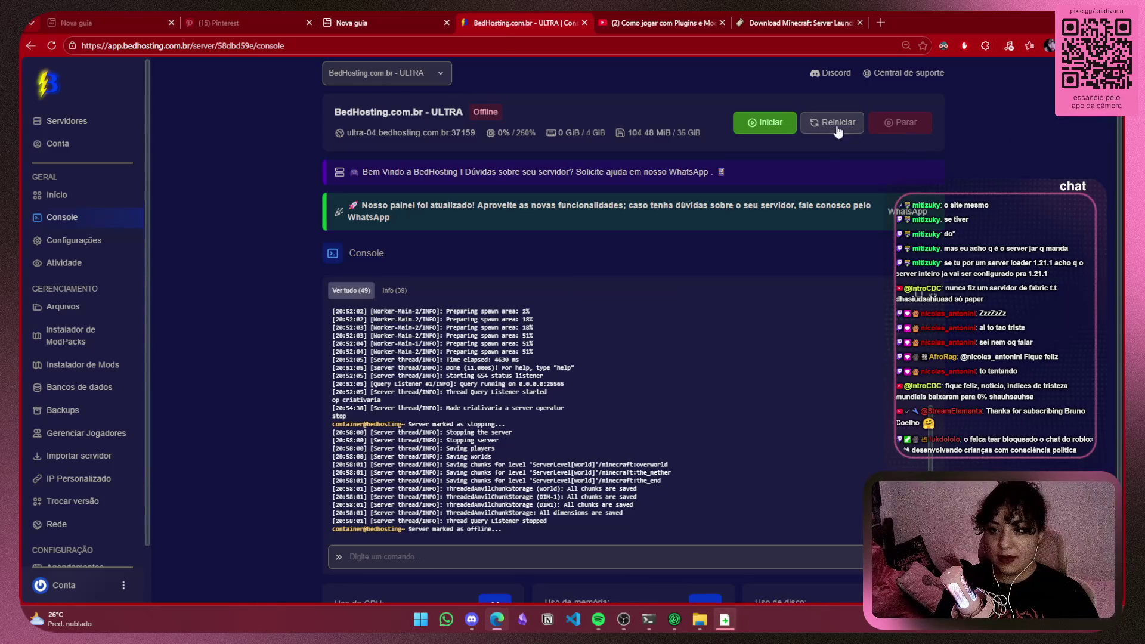
{"action": "left_click", "coordinate": [776, 121]}
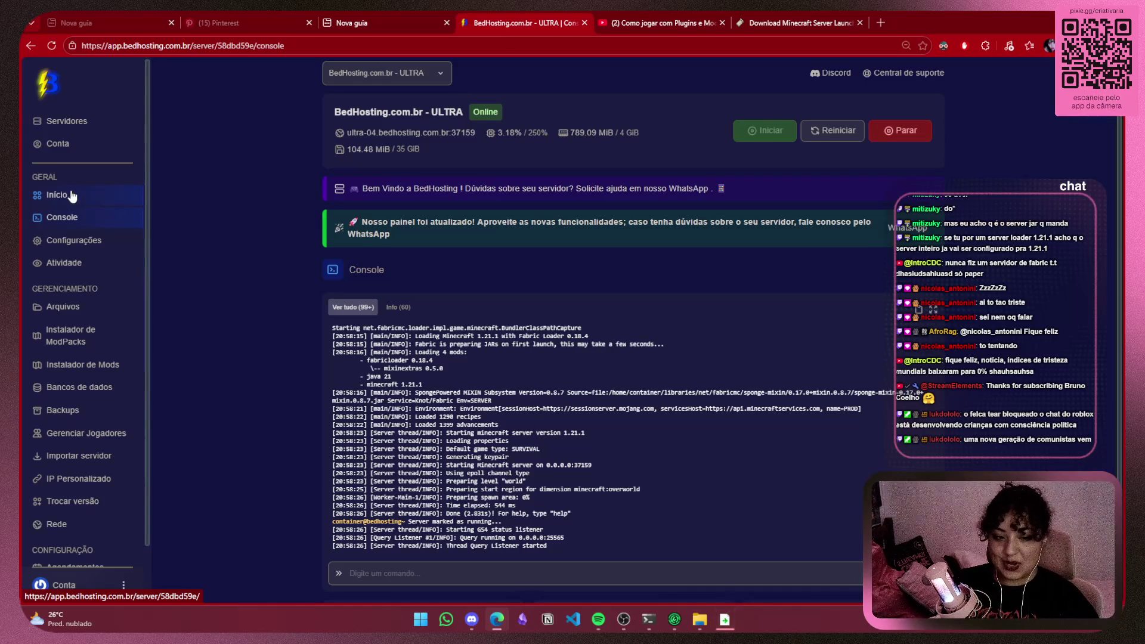
{"action": "scroll", "coordinate": [70, 202], "scroll_direction": "down", "scroll_amount": 1}
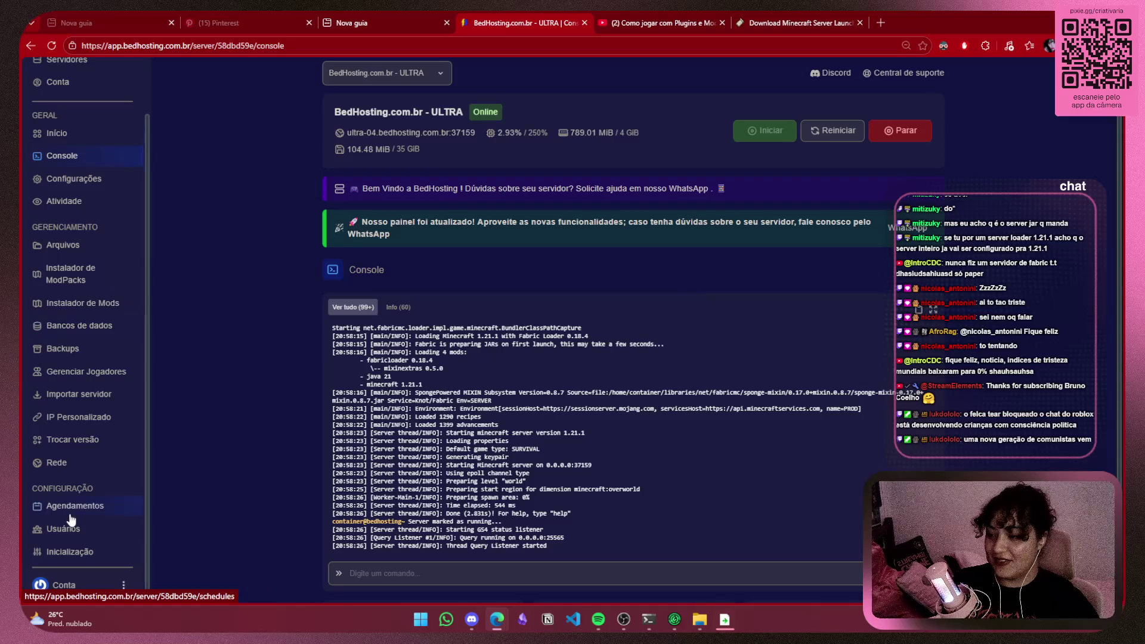
Upload the modpack's mod jars (fabric-api, sodium, iris, Xaero's minimap) into the mods folder
{"action": "left_click", "coordinate": [62, 245]}
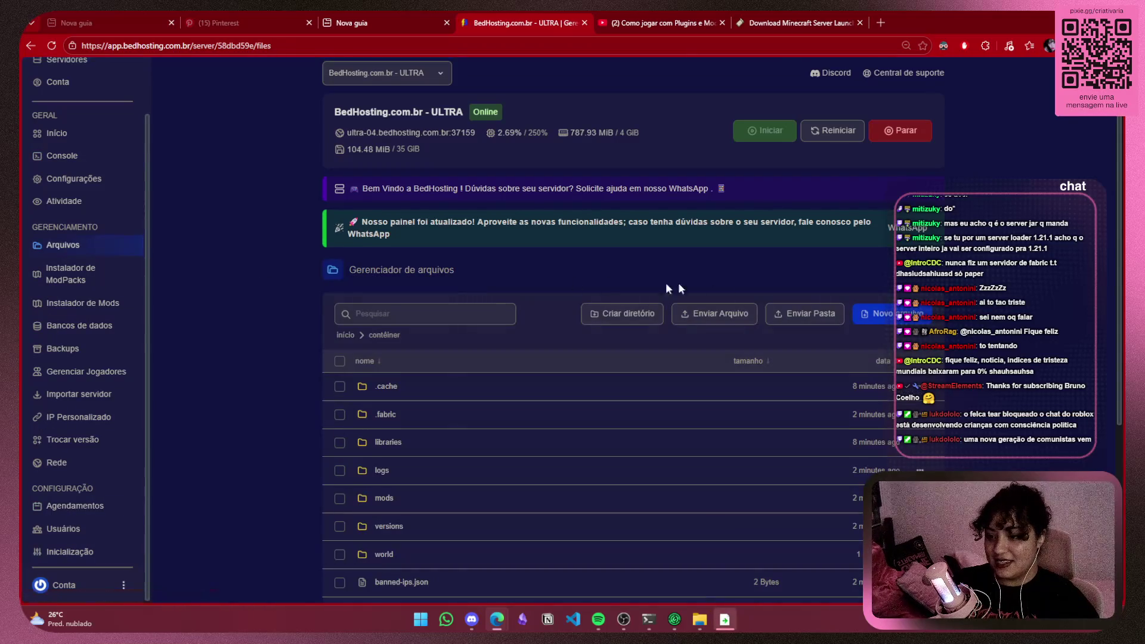
{"action": "scroll", "coordinate": [670, 289], "scroll_direction": "down", "scroll_amount": 4}
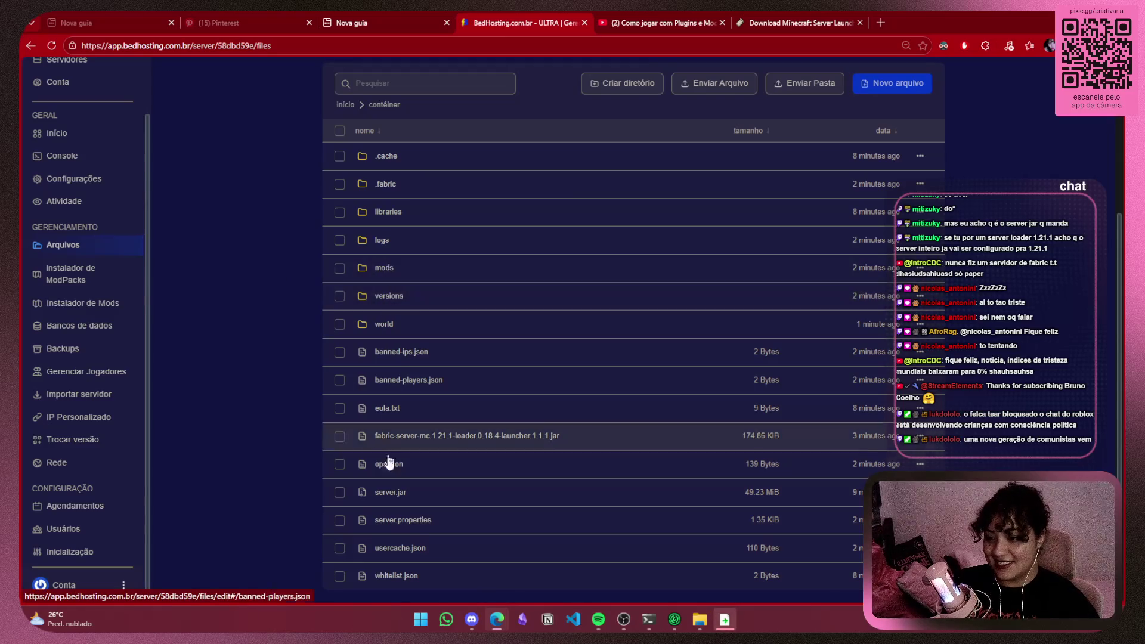
{"action": "left_click", "coordinate": [383, 268]}
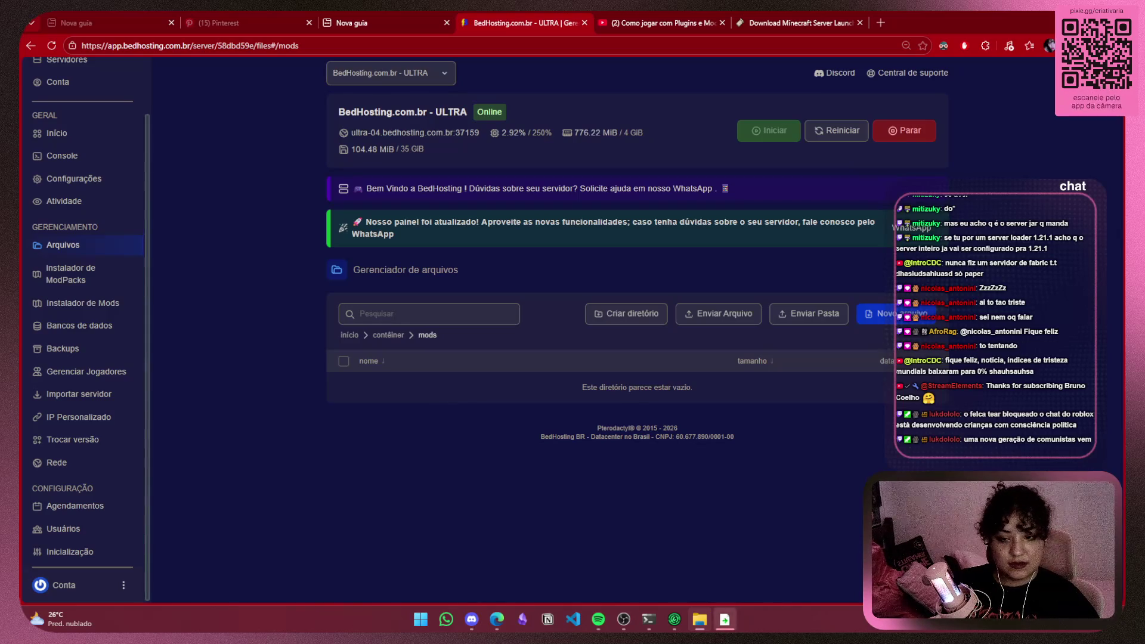
{"action": "mouse_move", "coordinate": [724, 619]}
{"action": "left_mouse_down"}
{"action": "mouse_move", "coordinate": [696, 394]}
{"action": "mouse_move", "coordinate": [672, 371]}
{"action": "left_mouse_up"}
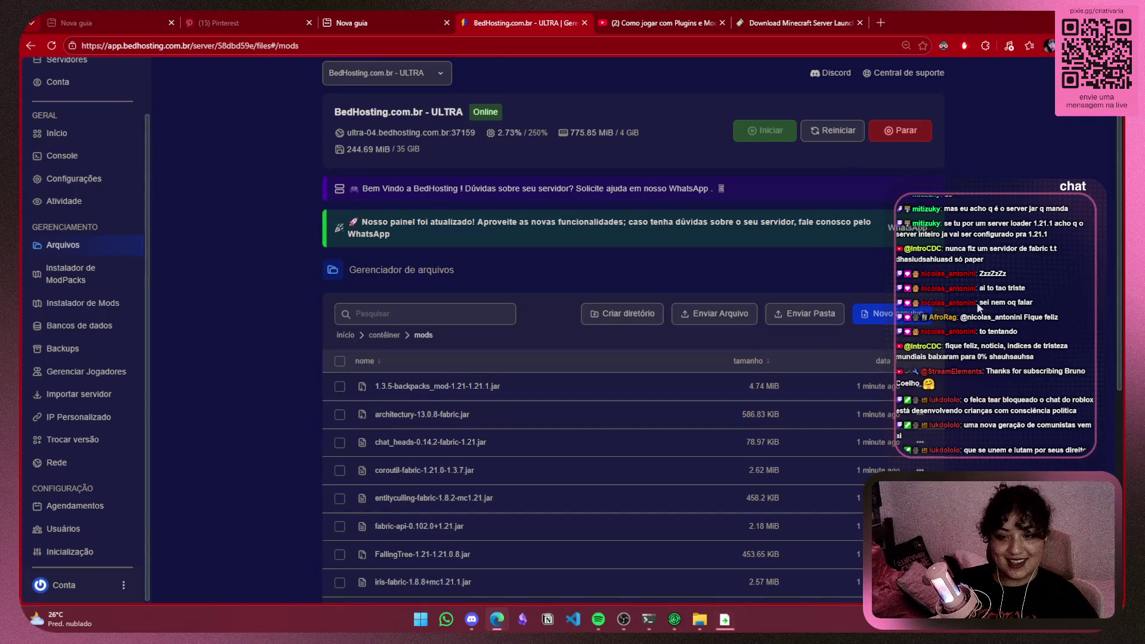
{"action": "scroll", "coordinate": [980, 304], "scroll_direction": "down", "scroll_amount": 5}
{"action": "scroll", "coordinate": [984, 299], "scroll_direction": "up", "scroll_amount": 5}
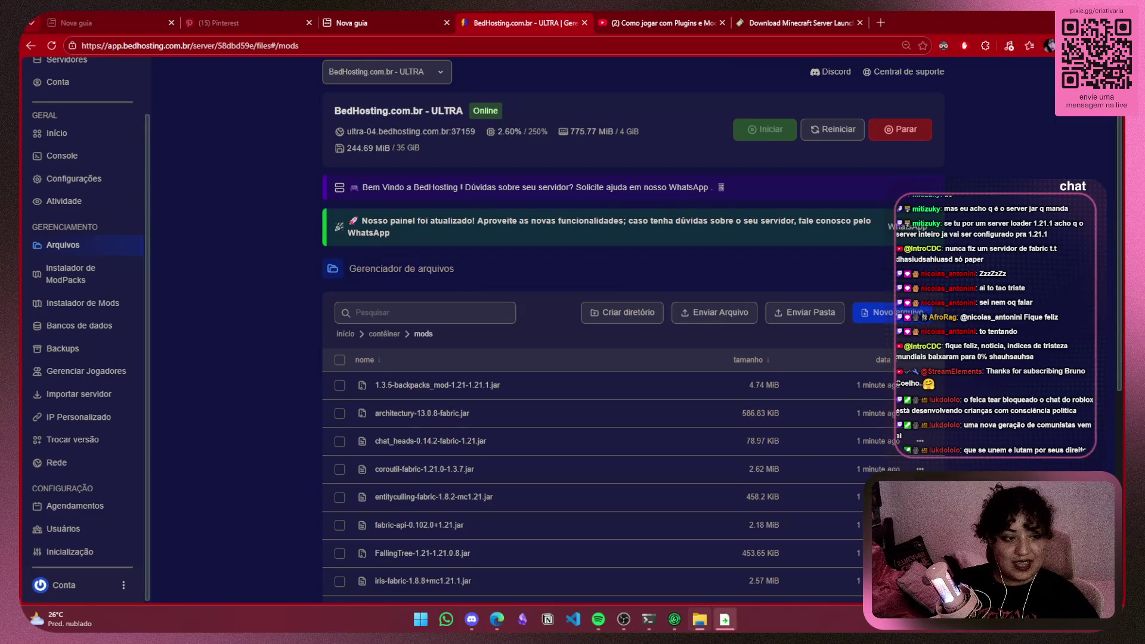
Look into the local modpack's shaderpacks folder, then hide the Explorer window
{"action": "key", "text": "alt+Tab"}
{"action": "left_click_drag", "start_coordinate": [854, 127], "coordinate": [815, 106]}
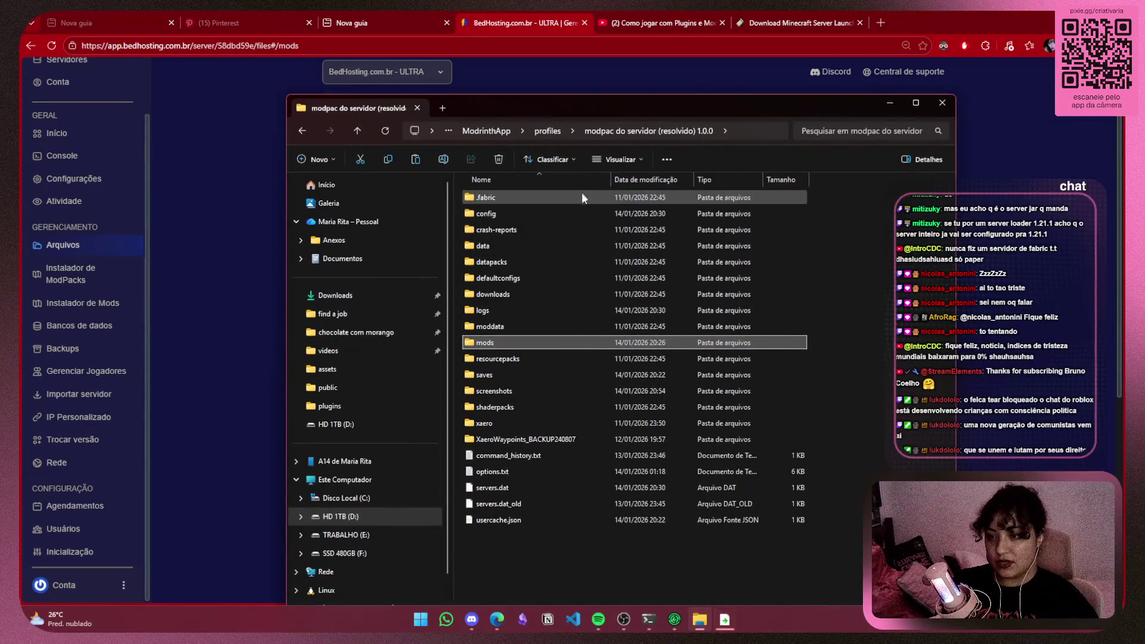
{"action": "left_click", "coordinate": [854, 330]}
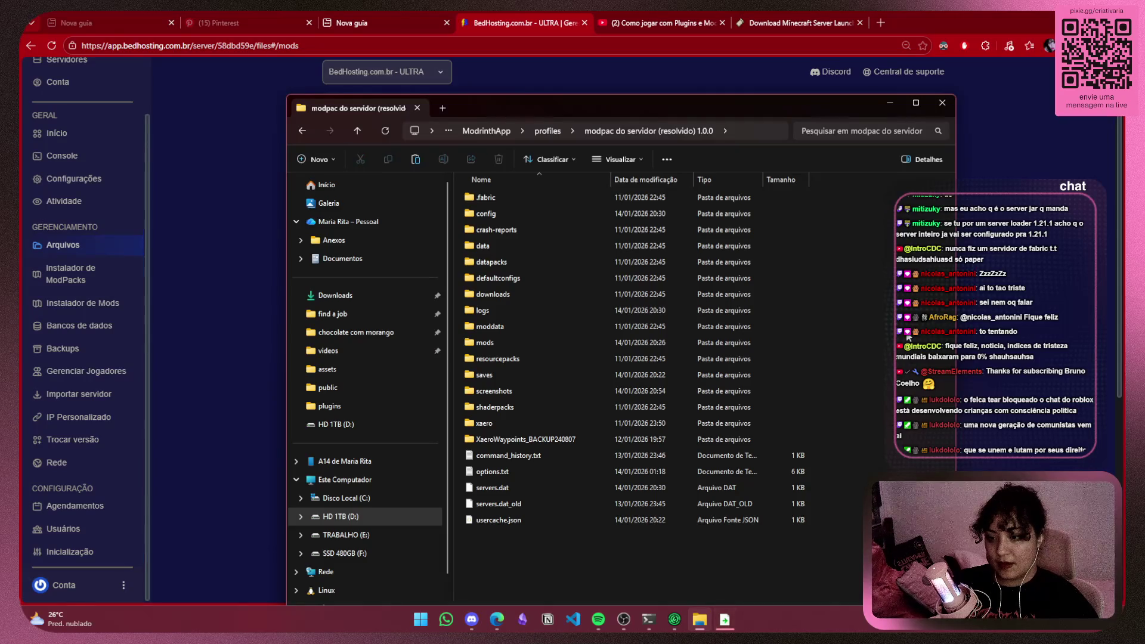
{"action": "left_click", "coordinate": [500, 408]}
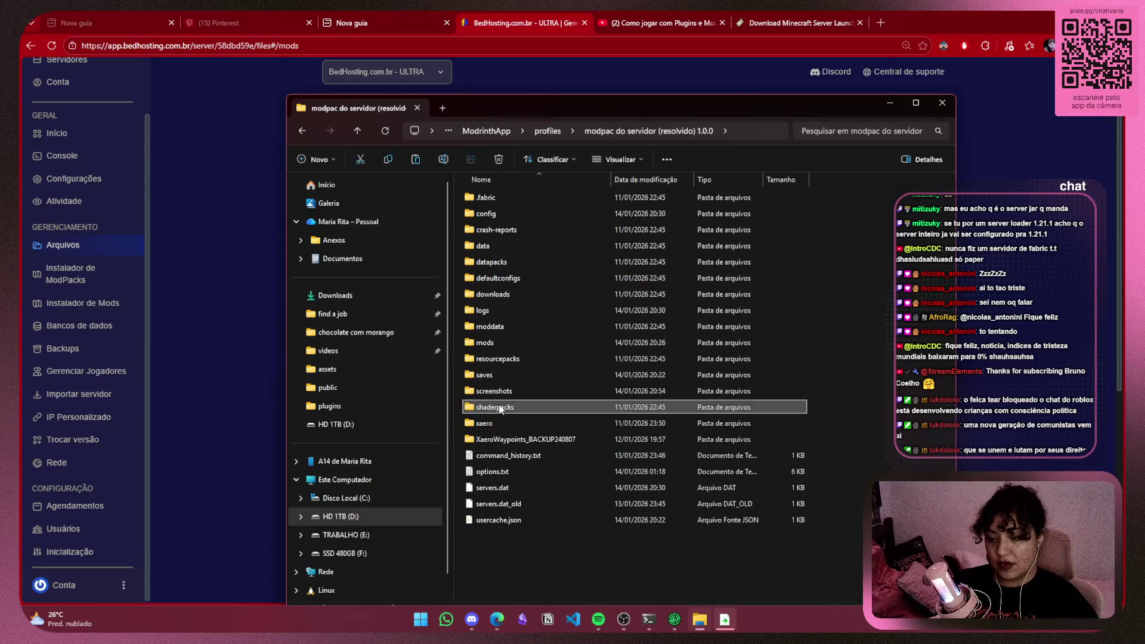
{"action": "double_click", "coordinate": [499, 409]}
{"action": "left_click", "coordinate": [599, 130]}
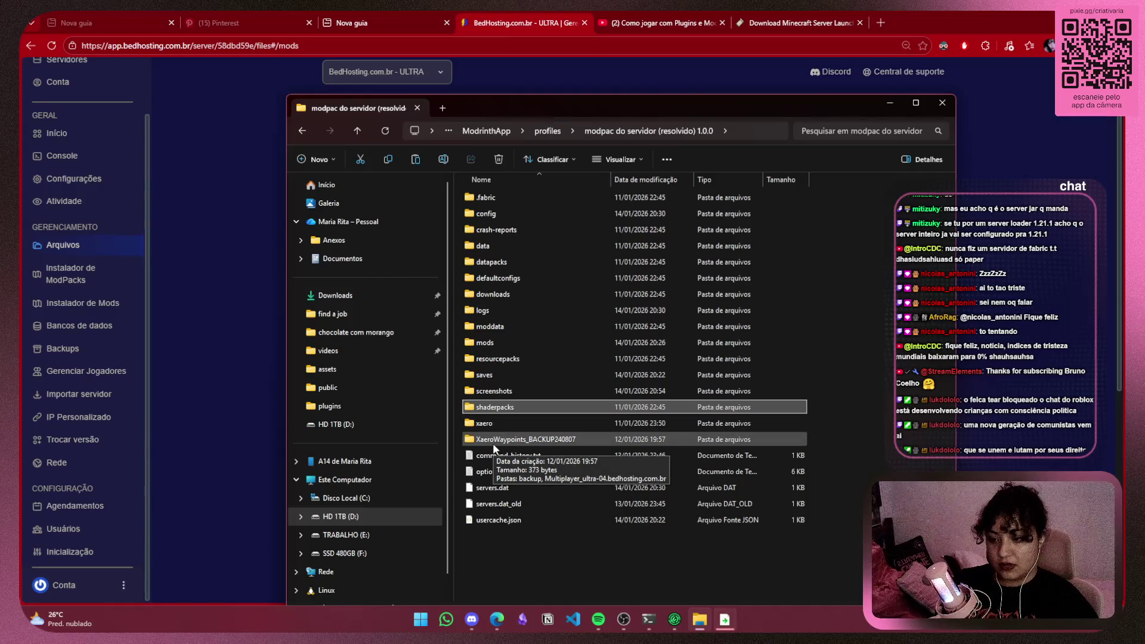
{"action": "left_click", "coordinate": [889, 102]}
{"action": "scroll", "coordinate": [1010, 336], "scroll_direction": "down", "scroll_amount": 5}
{"action": "scroll", "coordinate": [1010, 335], "scroll_direction": "down", "scroll_amount": 1}
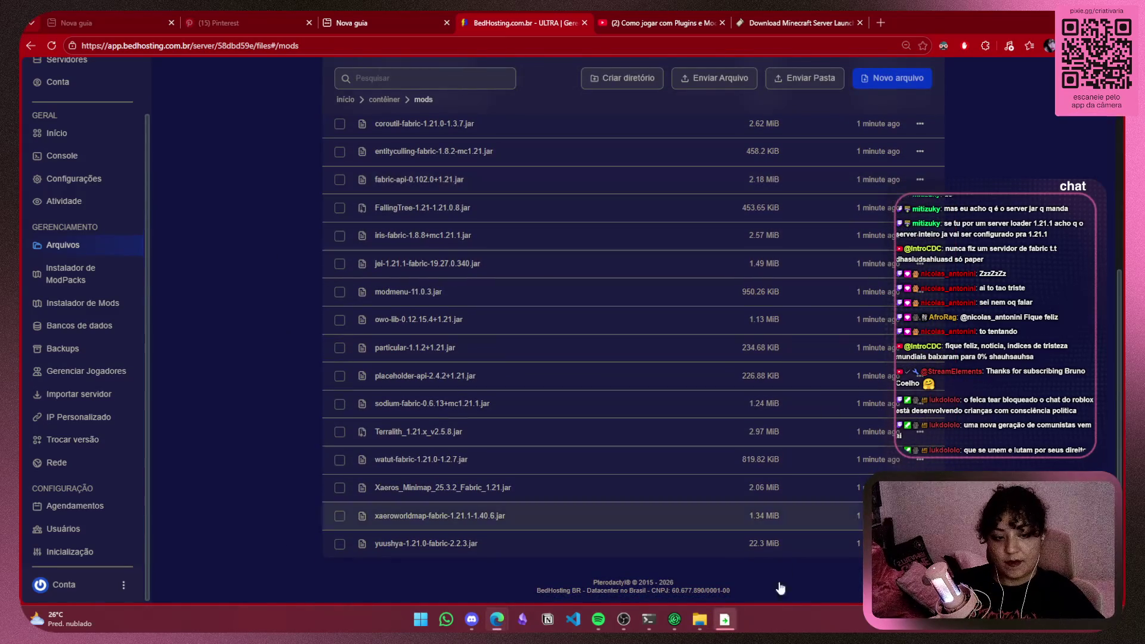
Stop and start the server with the new mods, then read the incompatible-mods crash in the console
{"action": "scroll", "coordinate": [293, 447], "scroll_direction": "up", "scroll_amount": 5}
{"action": "scroll", "coordinate": [294, 447], "scroll_direction": "up", "scroll_amount": 2}
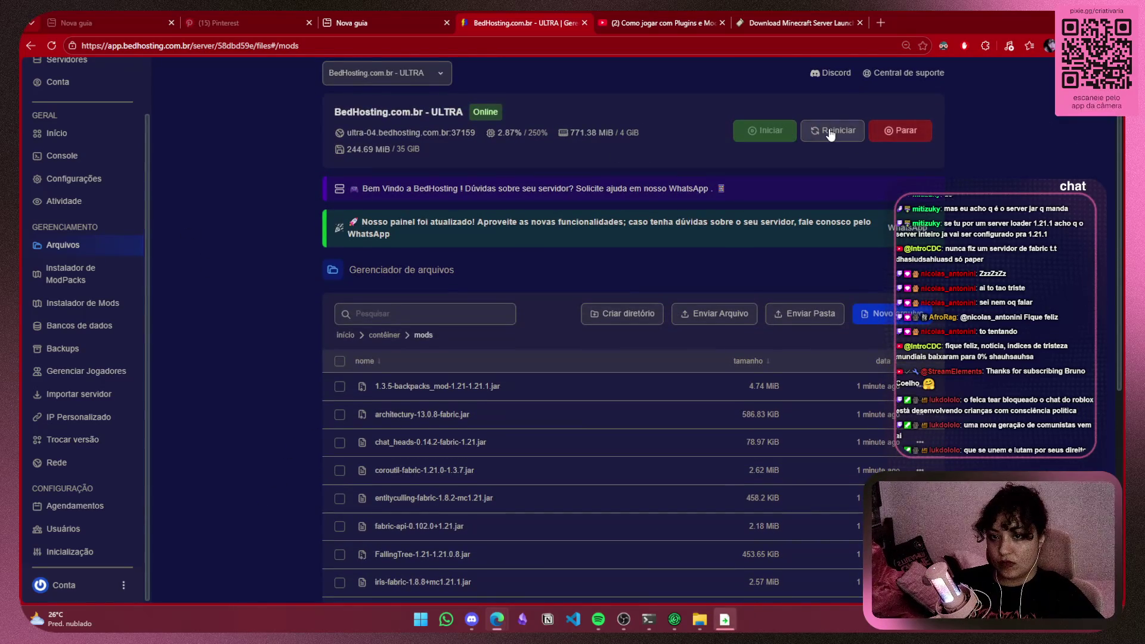
{"action": "left_click", "coordinate": [897, 136]}
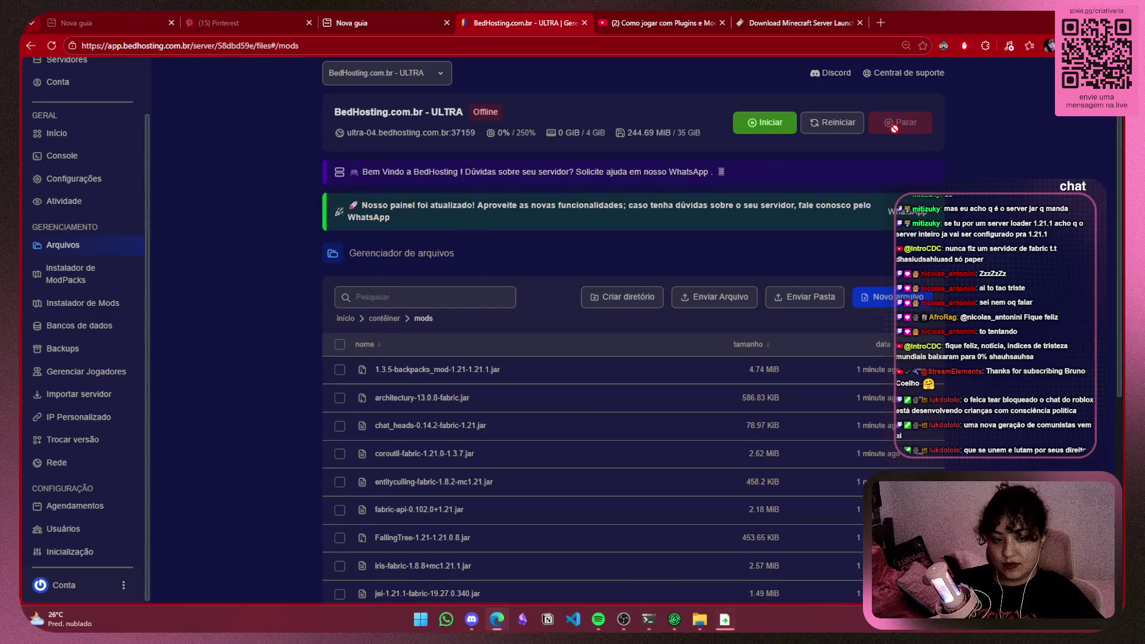
{"action": "left_click", "coordinate": [750, 129]}
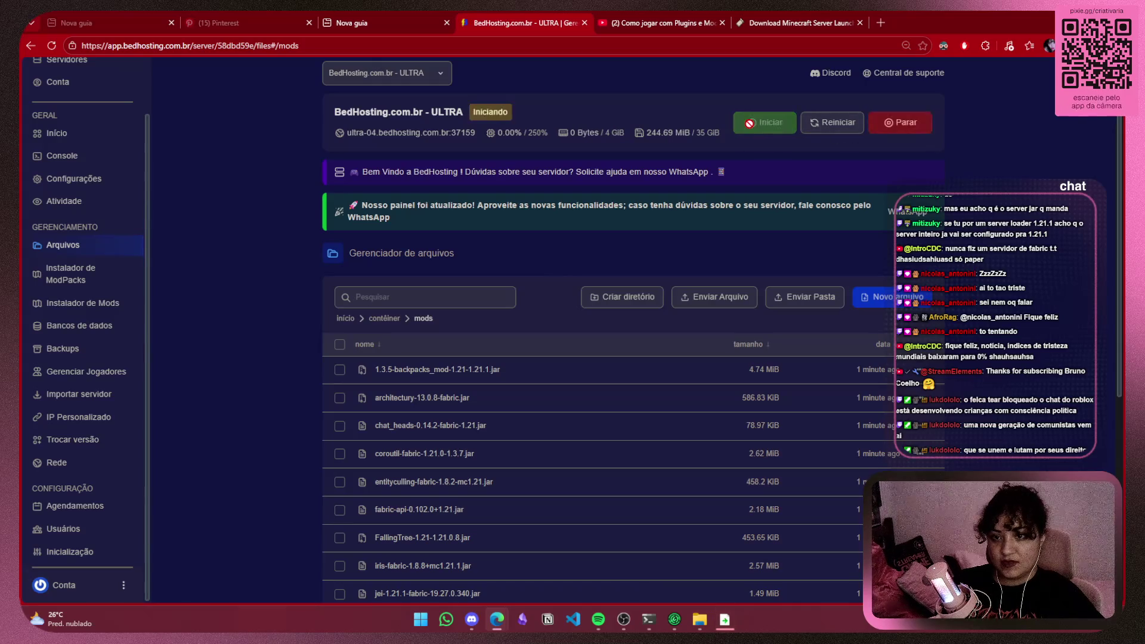
{"action": "left_click", "coordinate": [57, 155]}
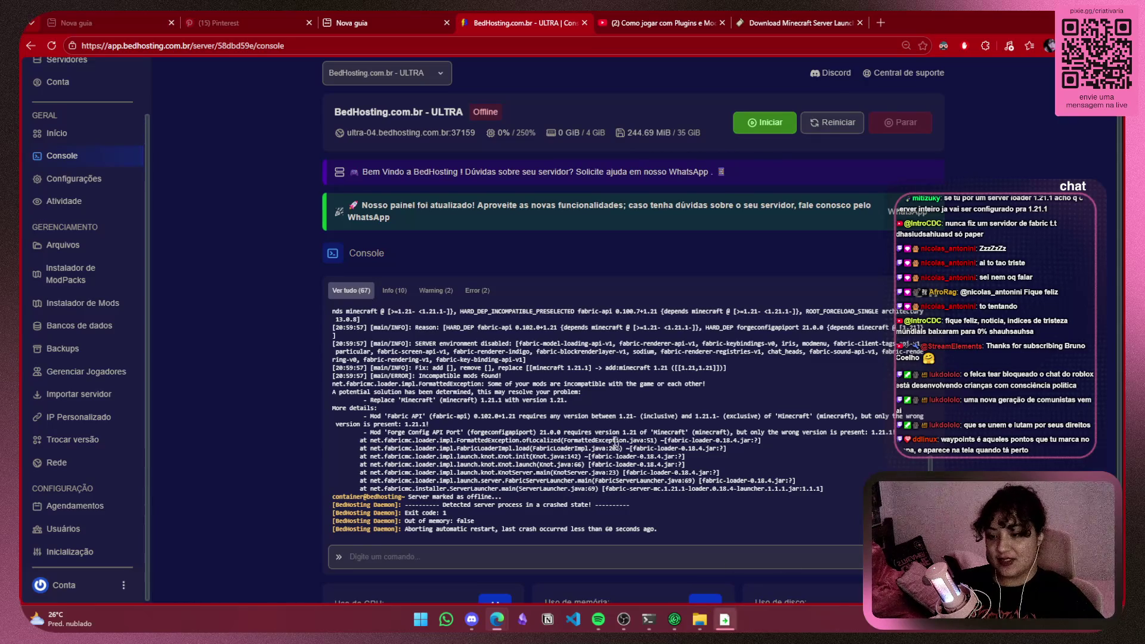
{"action": "scroll", "coordinate": [615, 444], "scroll_direction": "down", "scroll_amount": 2}
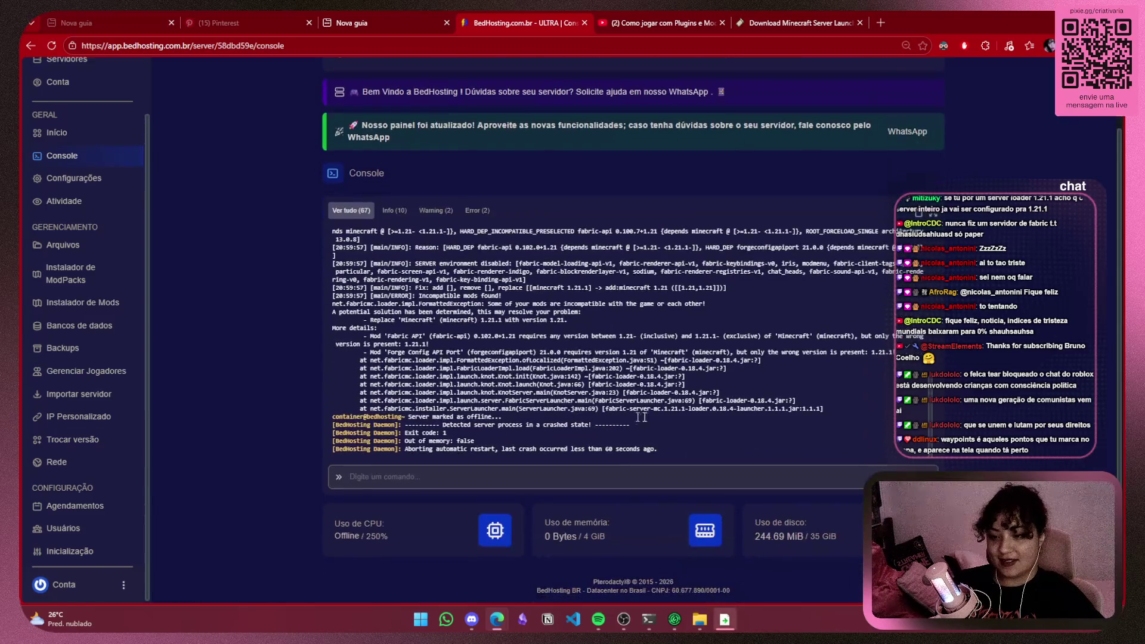
{"action": "left_click", "coordinate": [700, 619]}
{"action": "left_click", "coordinate": [942, 103]}
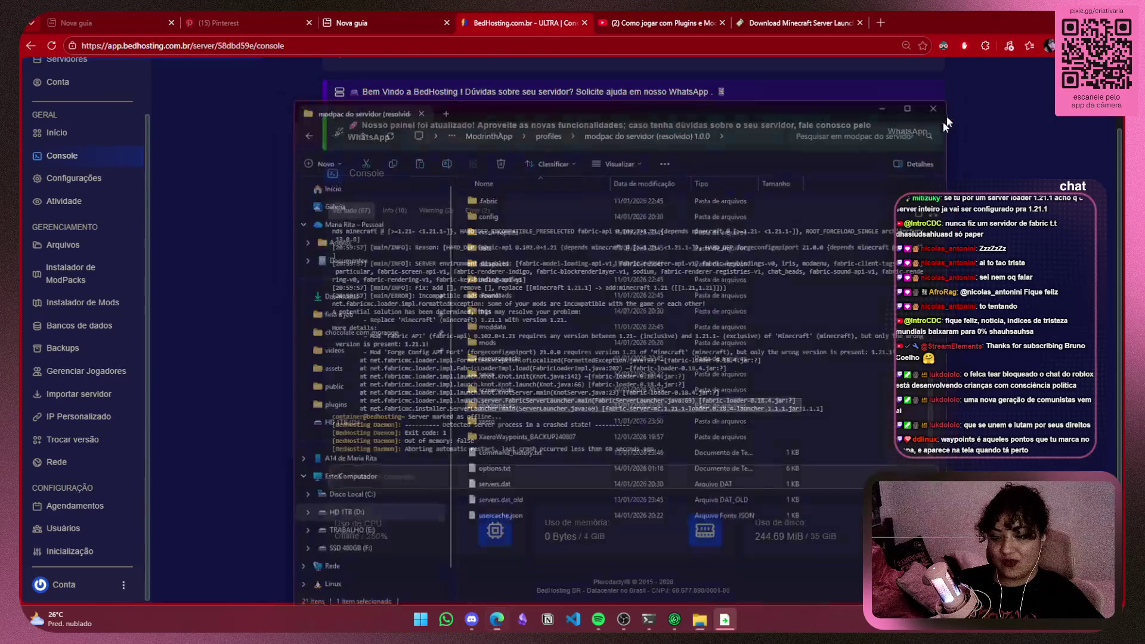
{"action": "left_click", "coordinate": [720, 623]}
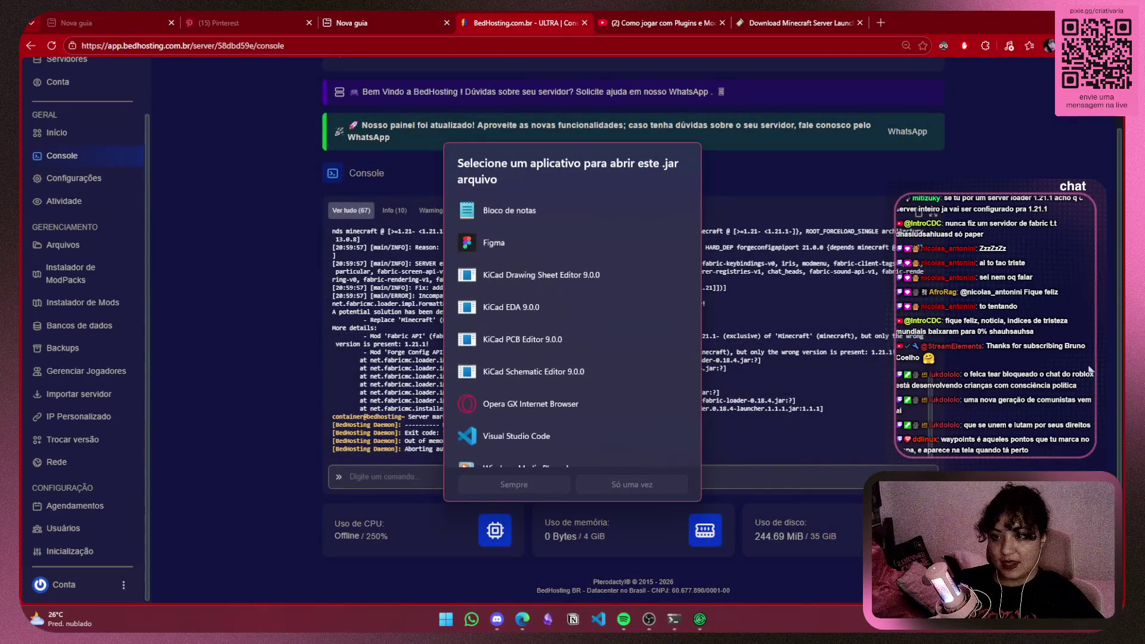
{"action": "left_click", "coordinate": [1047, 368]}
{"action": "scroll", "coordinate": [1047, 368], "scroll_direction": "up", "scroll_amount": 2}
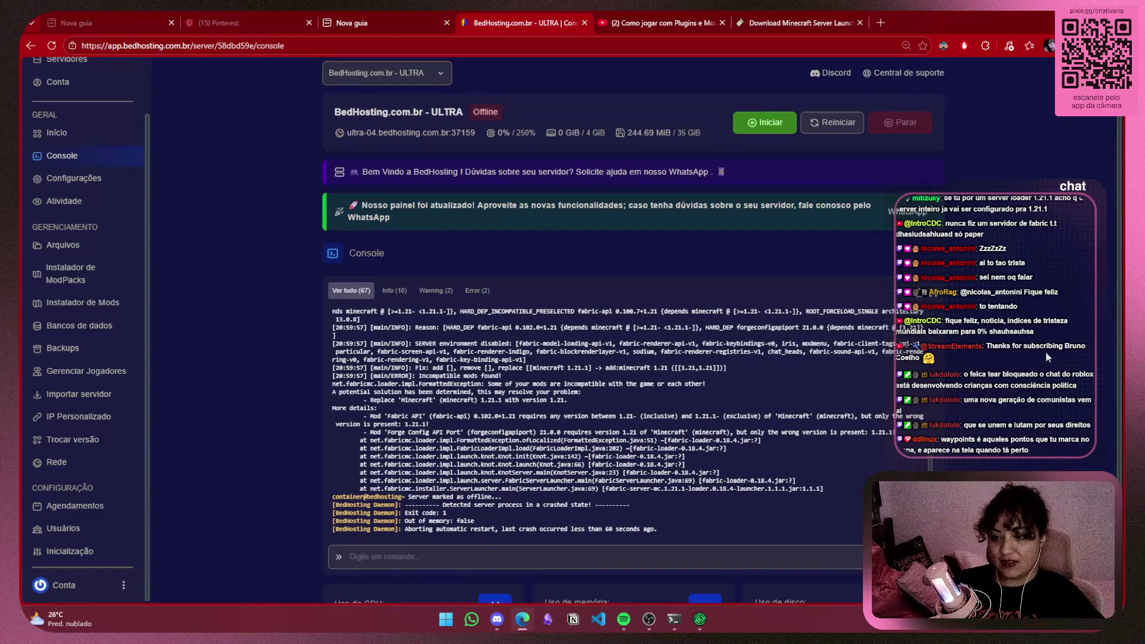
{"action": "left_click", "coordinate": [748, 125]}
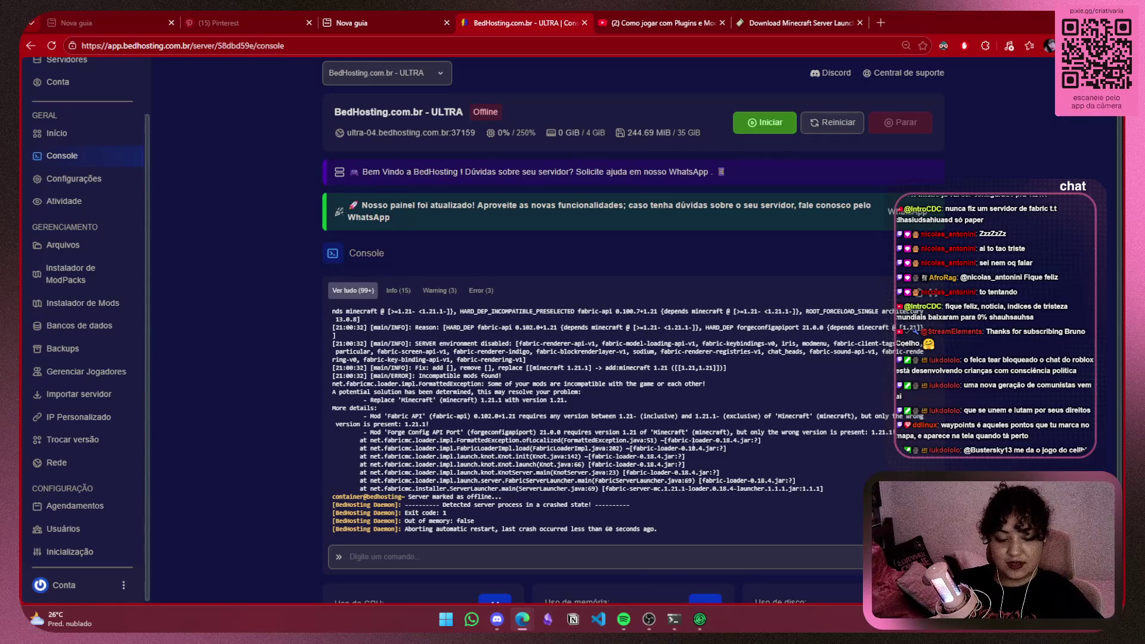
{"action": "scroll", "coordinate": [668, 468], "scroll_direction": "down", "scroll_amount": 2}
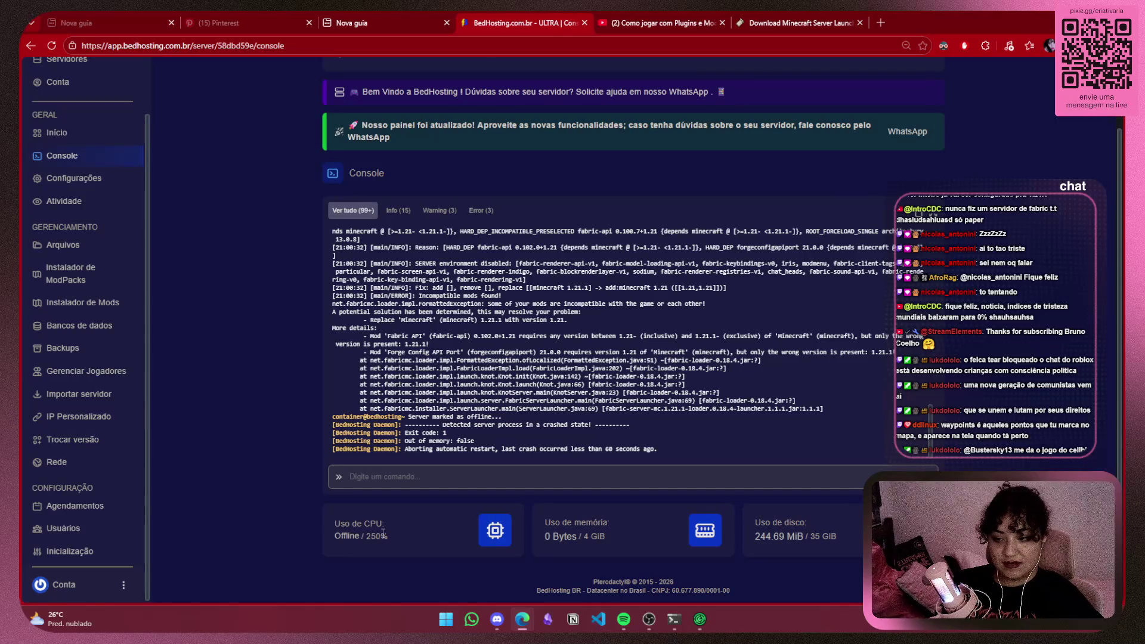
{"action": "scroll", "coordinate": [384, 532], "scroll_direction": "up", "scroll_amount": 2}
{"action": "left_click", "coordinate": [766, 125]}
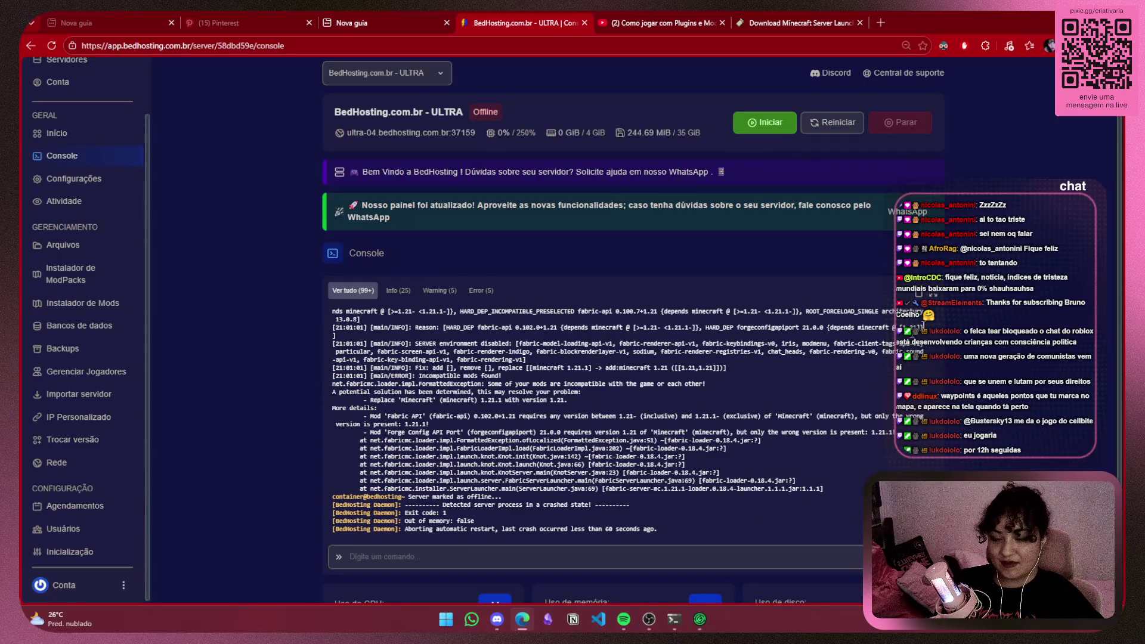
{"action": "left_click", "coordinate": [933, 296]}
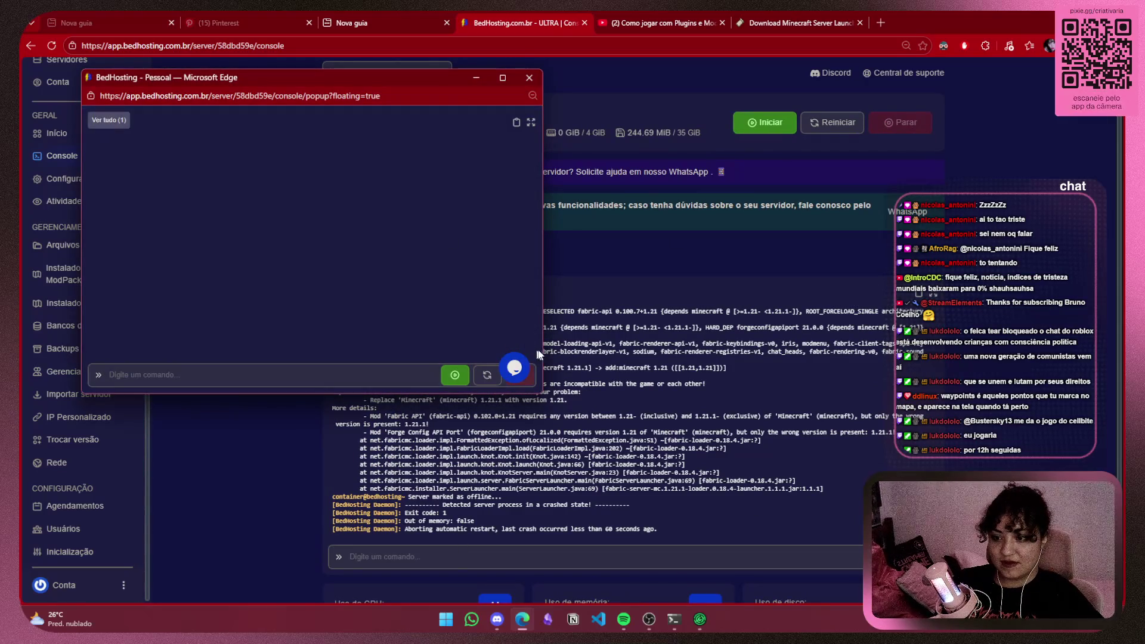
{"action": "left_click", "coordinate": [529, 77]}
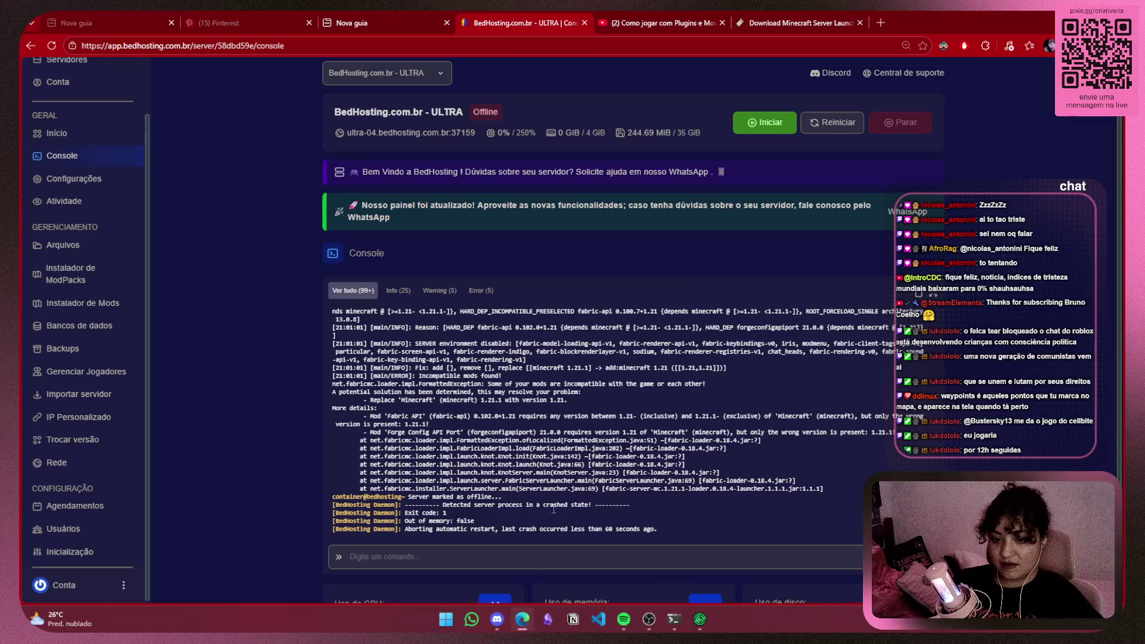
{"action": "mouse_move", "coordinate": [367, 424]}
{"action": "left_mouse_down"}
{"action": "mouse_move", "coordinate": [471, 424]}
{"action": "mouse_move", "coordinate": [432, 422]}
{"action": "left_mouse_up"}
{"action": "left_click", "coordinate": [432, 423]}
On the Fabric launcher page, keep Minecraft 1.21.1 with Loader 0.18.4 and Installer 1.1.1
{"action": "scroll", "coordinate": [66, 426], "scroll_direction": "down", "scroll_amount": 1}
{"action": "left_click", "coordinate": [851, 18]}
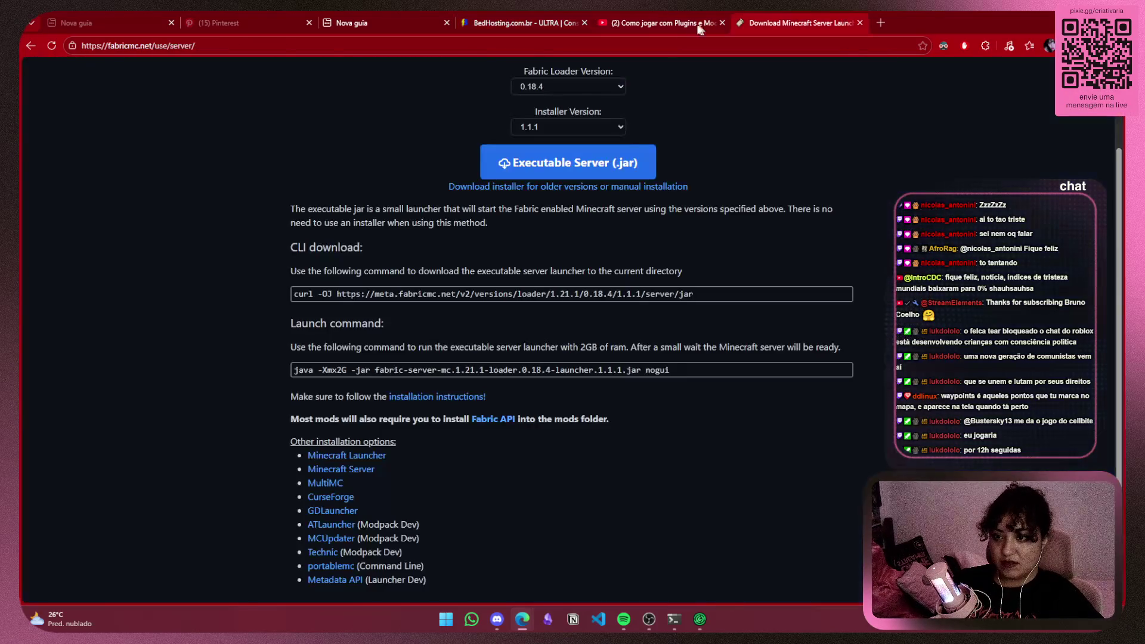
{"action": "left_click", "coordinate": [598, 88]}
{"action": "left_click", "coordinate": [596, 85]}
{"action": "scroll", "coordinate": [685, 125], "scroll_direction": "up", "scroll_amount": 2}
{"action": "left_click", "coordinate": [547, 162]}
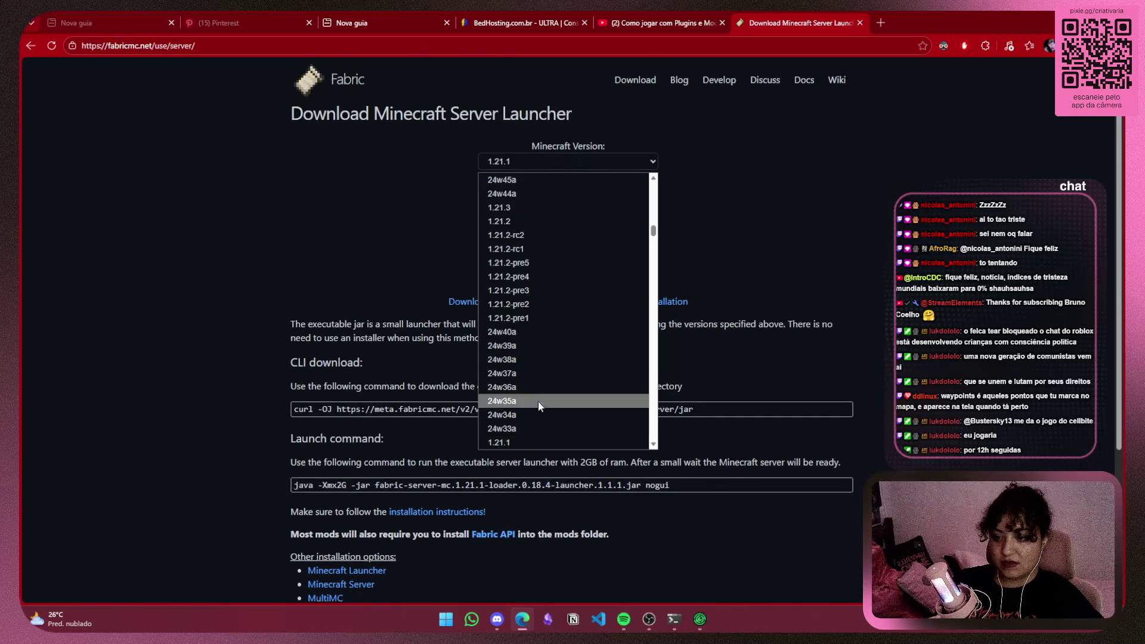
{"action": "scroll", "coordinate": [555, 378], "scroll_direction": "down", "scroll_amount": 1}
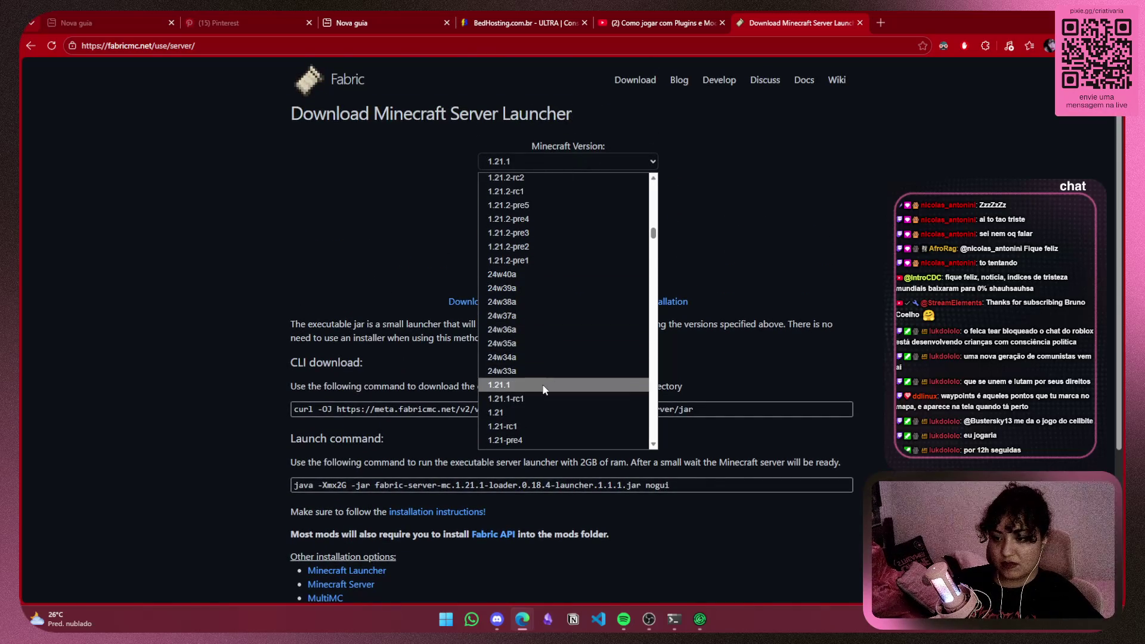
{"action": "left_click", "coordinate": [544, 387]}
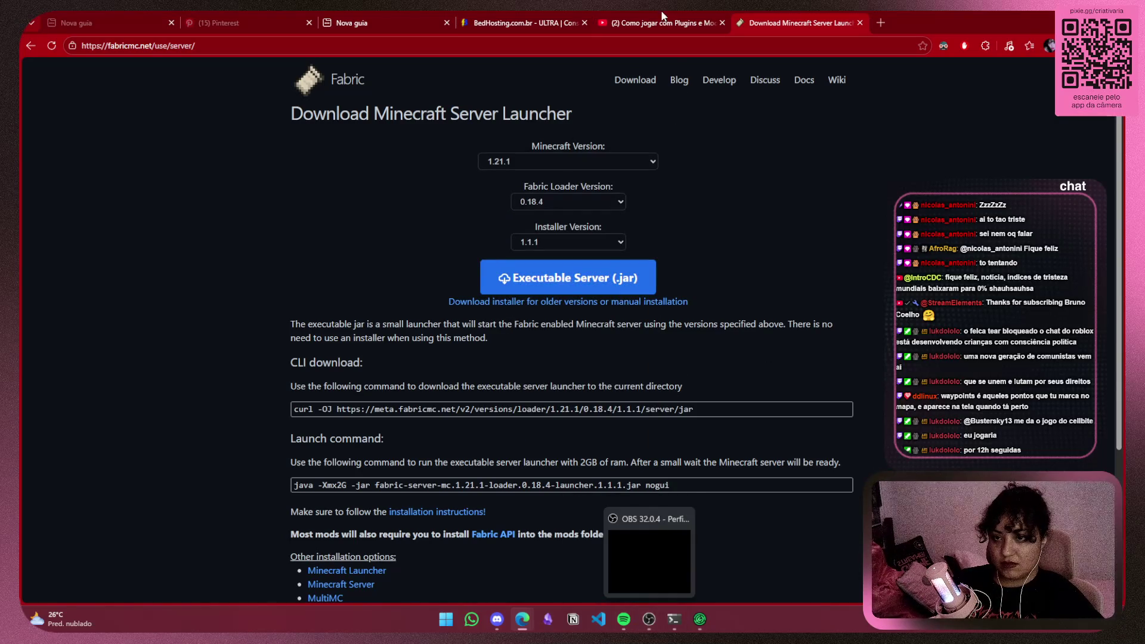
{"action": "key", "text": "ctrl+shift+Tab"}
{"action": "key", "text": "ctrl+shift+Tab"}
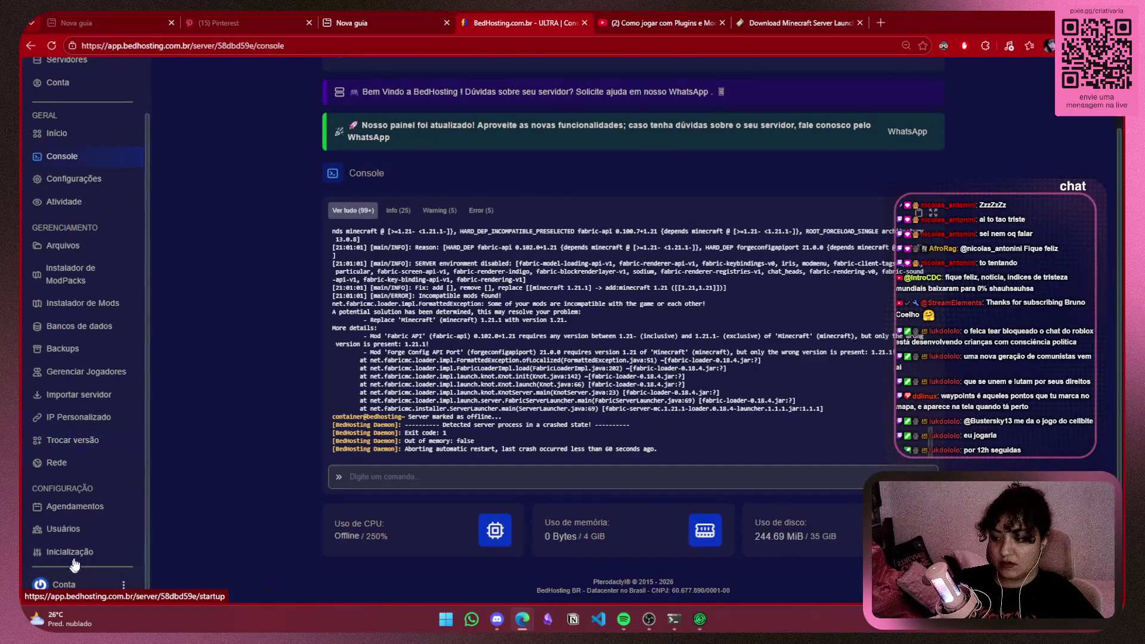
Review the startup jar and Minecraft version fields under Inicialização
{"action": "left_click", "coordinate": [70, 554]}
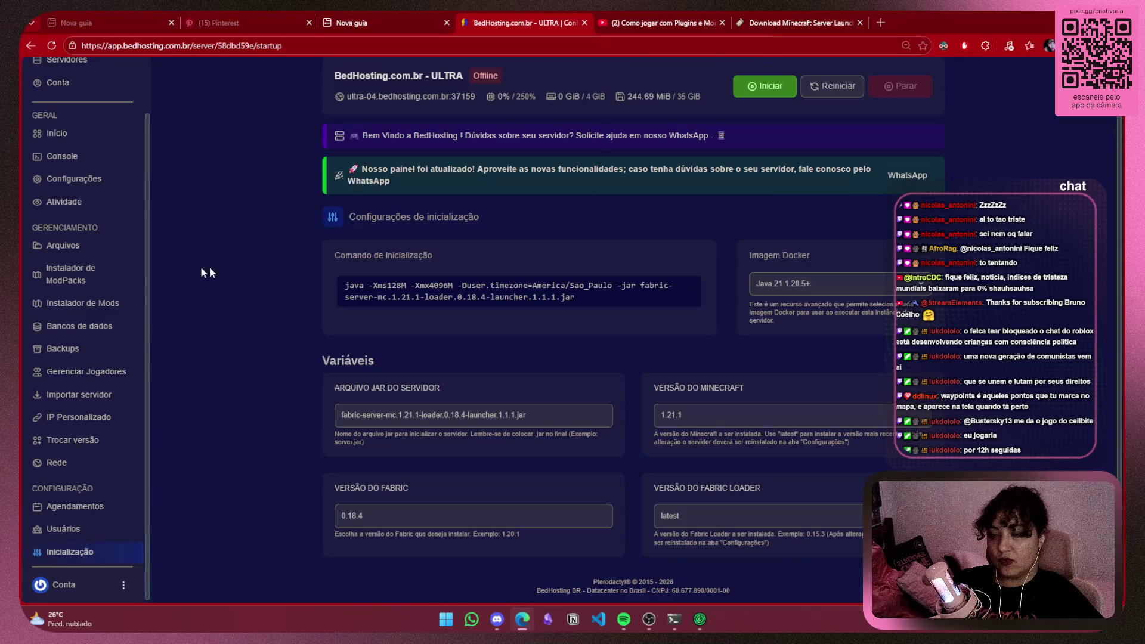
{"action": "scroll", "coordinate": [84, 268], "scroll_direction": "up", "scroll_amount": 1}
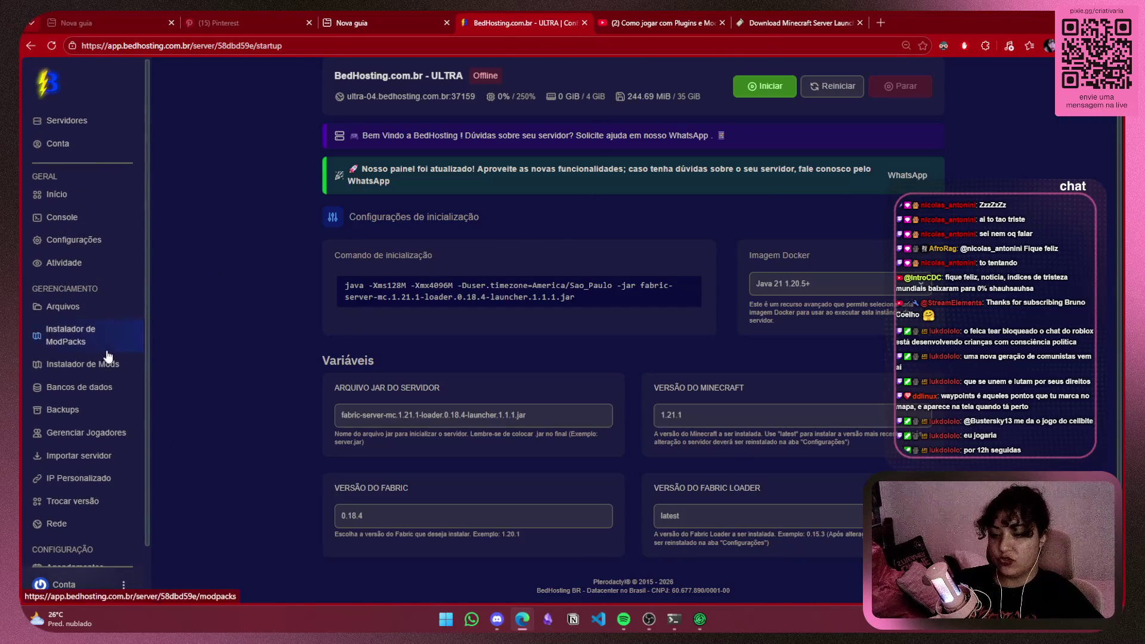
{"action": "left_click", "coordinate": [80, 224]}
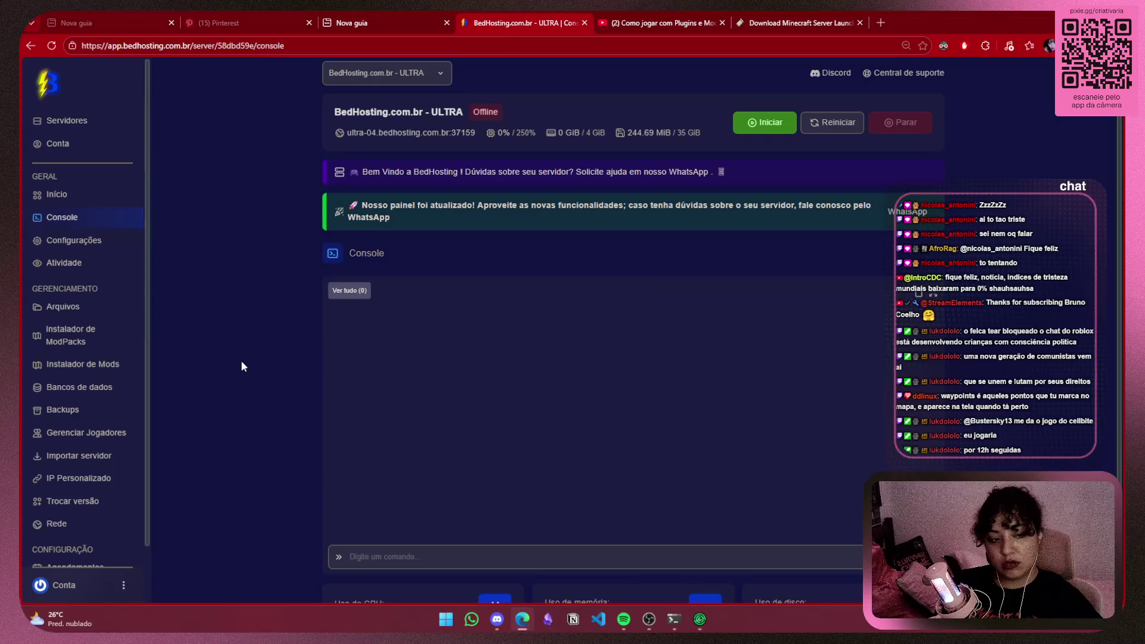
Visit the server's home page and reopen the console, which now shows an empty log
{"action": "left_click", "coordinate": [471, 619]}
{"action": "left_click", "coordinate": [294, 220]}
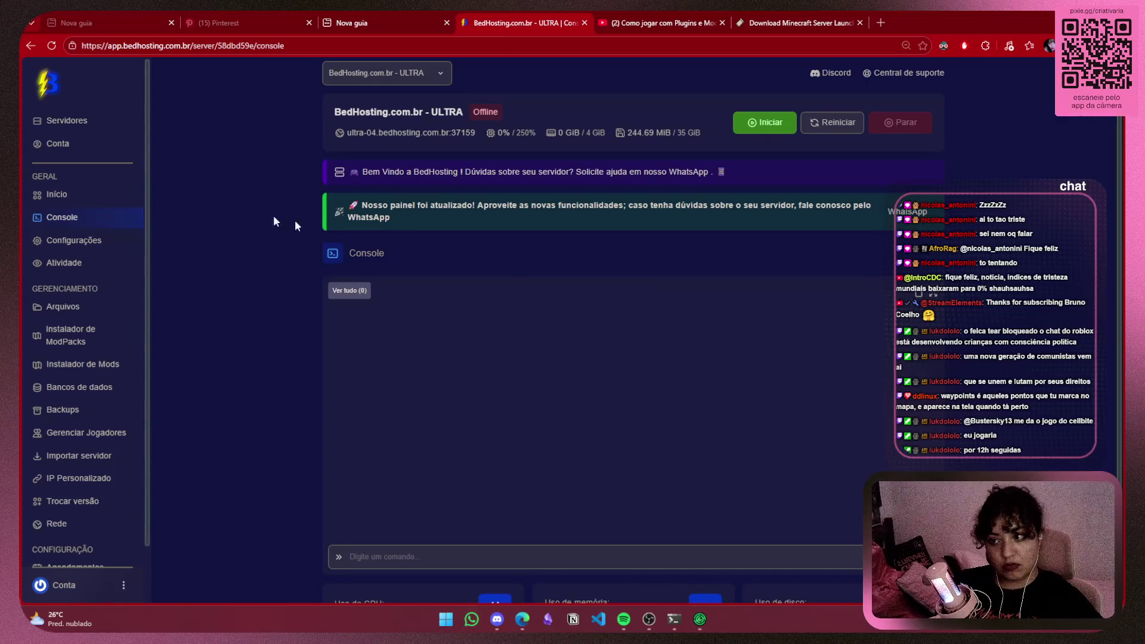
{"action": "scroll", "coordinate": [447, 363], "scroll_direction": "down", "scroll_amount": 2}
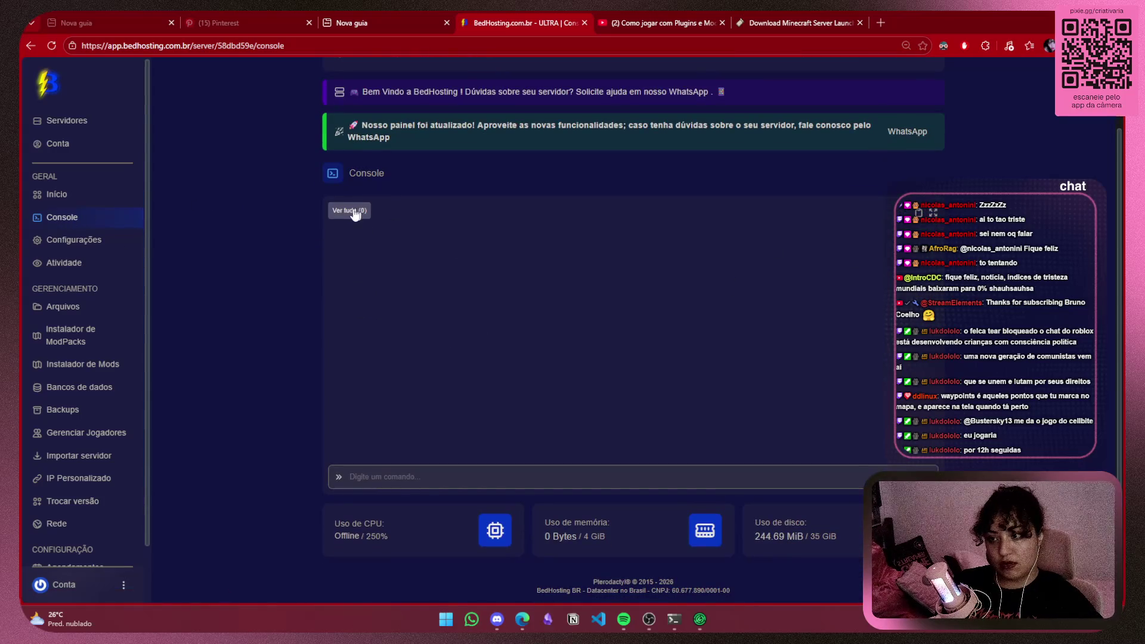
{"action": "scroll", "coordinate": [563, 286], "scroll_direction": "up", "scroll_amount": 2}
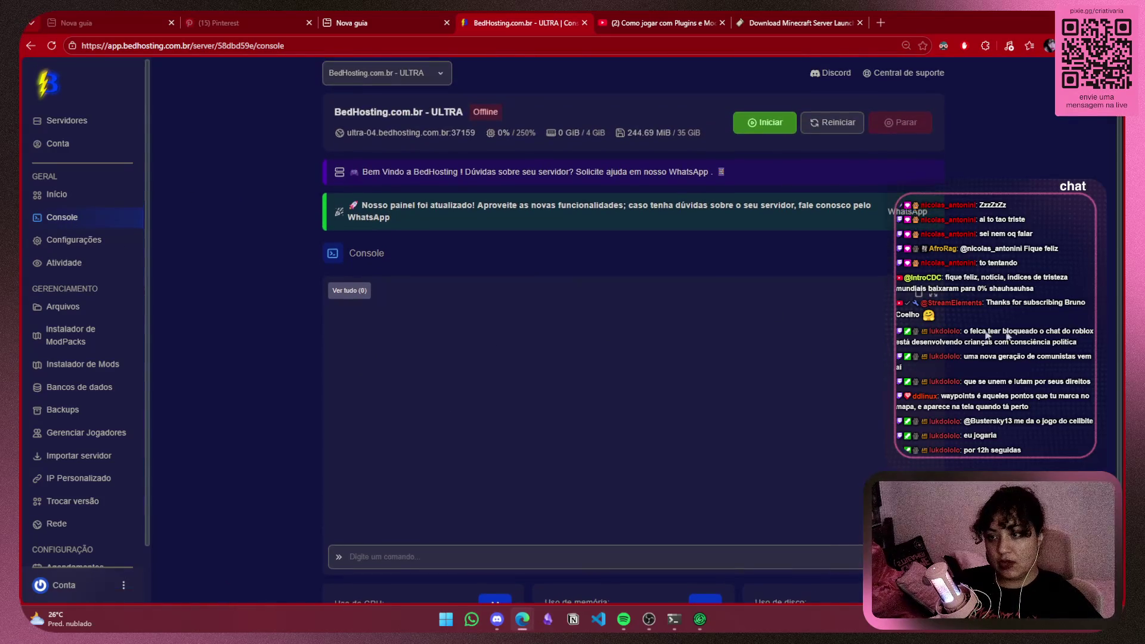
{"action": "left_click", "coordinate": [70, 203]}
{"action": "left_click", "coordinate": [62, 217]}
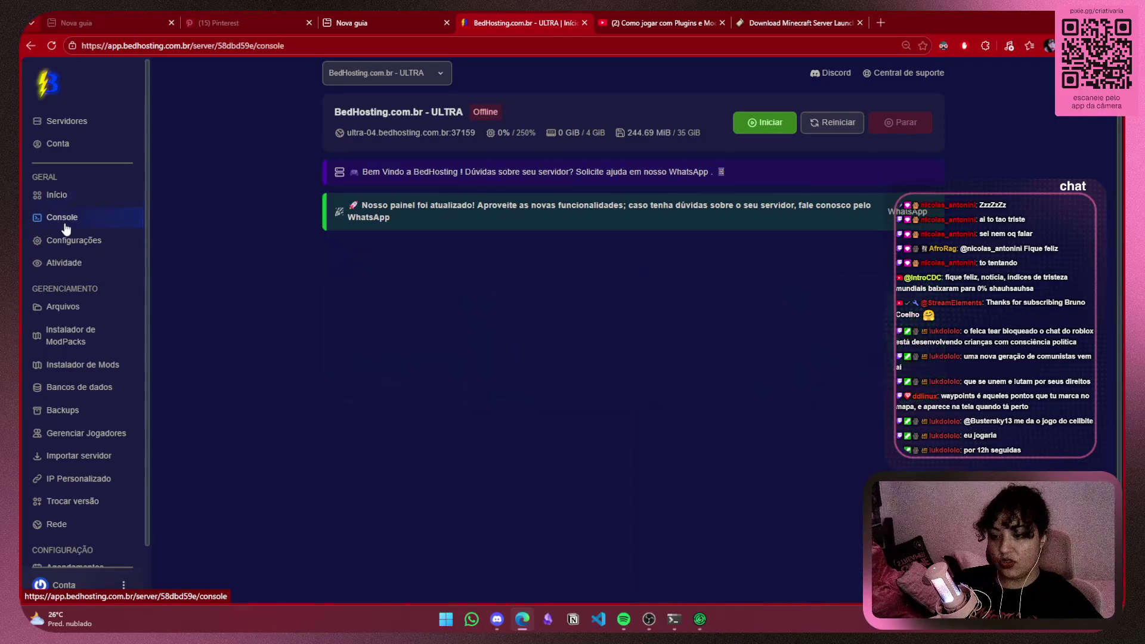
{"action": "scroll", "coordinate": [750, 383], "scroll_direction": "down", "scroll_amount": 2}
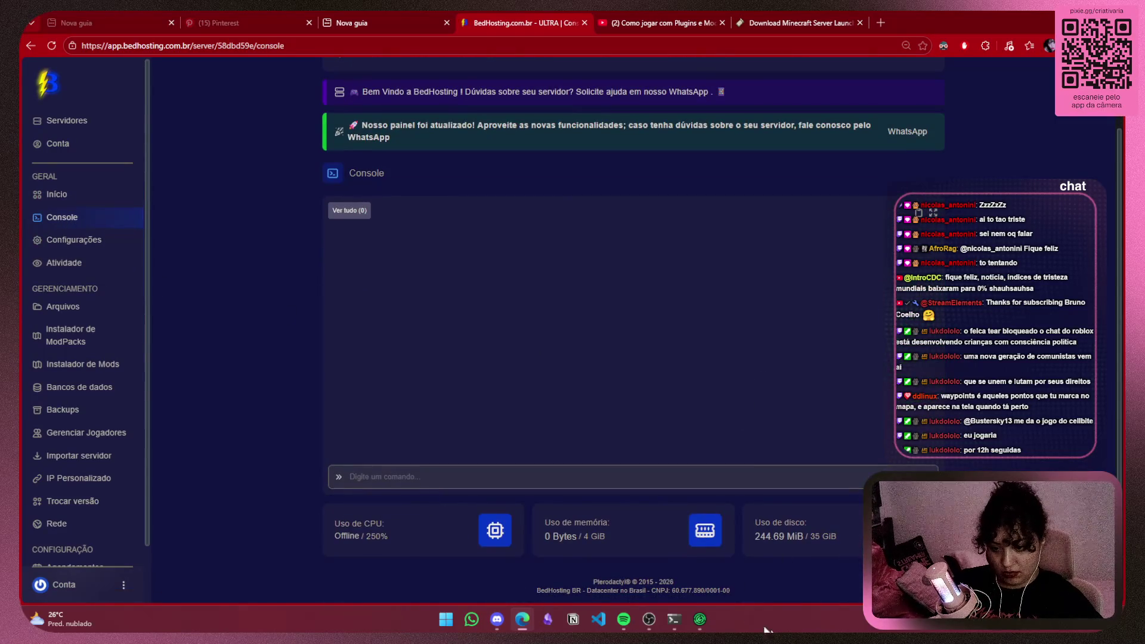
Switch the Fabric page from 1.21.2 to Minecraft 1.21.11 and download its 175 KB launcher jar
{"action": "left_click", "coordinate": [793, 18]}
{"action": "left_click", "coordinate": [584, 161]}
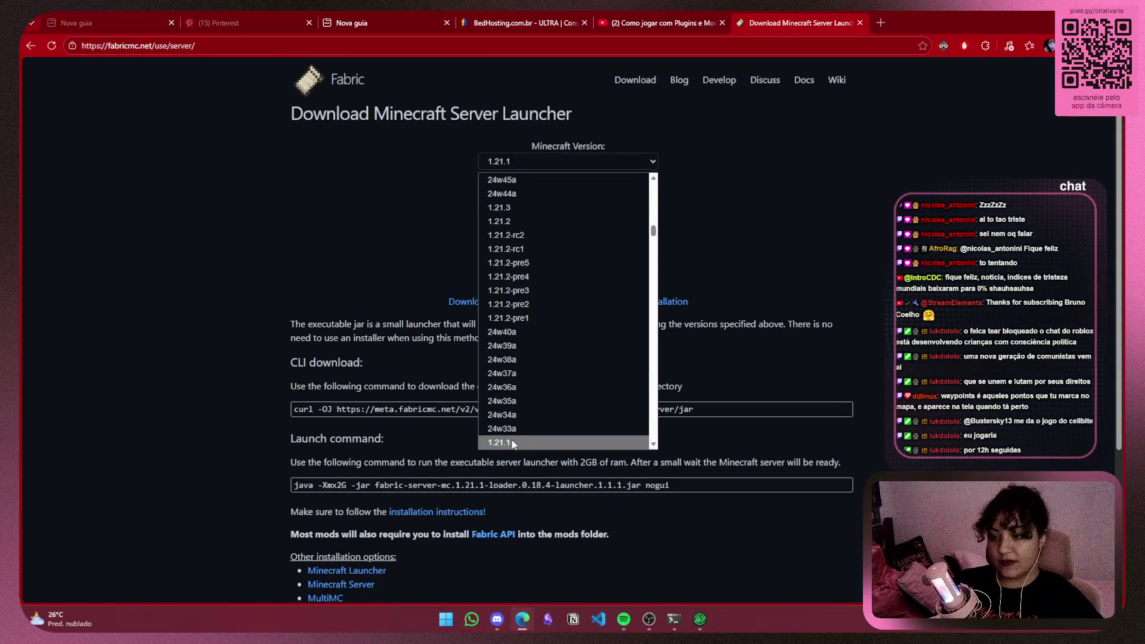
{"action": "left_click", "coordinate": [543, 221]}
{"action": "left_click", "coordinate": [527, 273]}
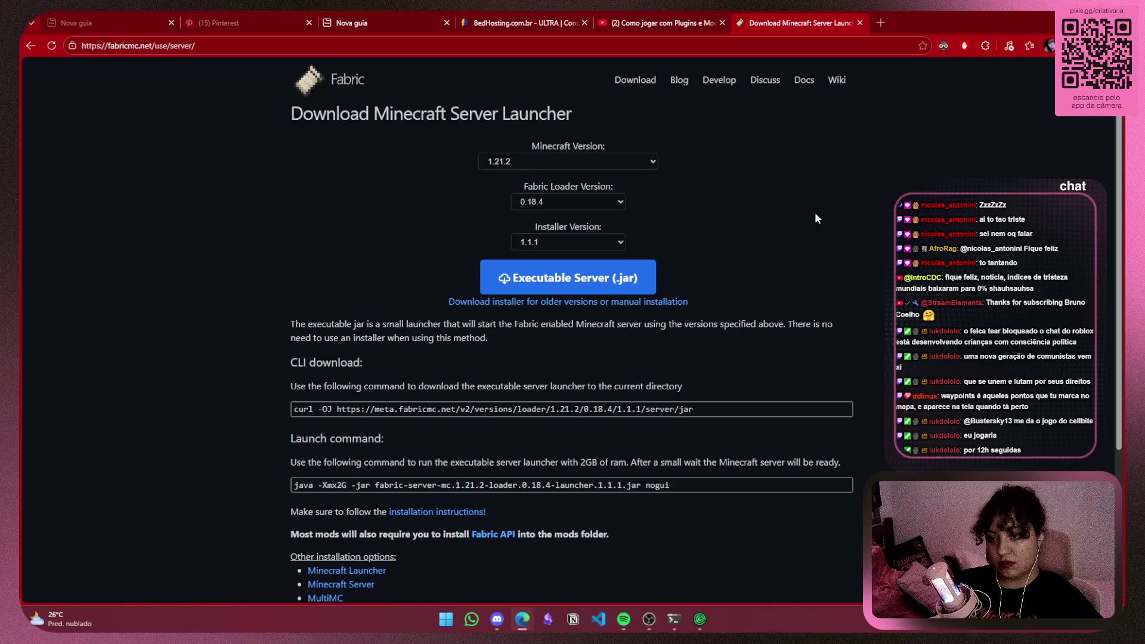
{"action": "left_click", "coordinate": [583, 168]}
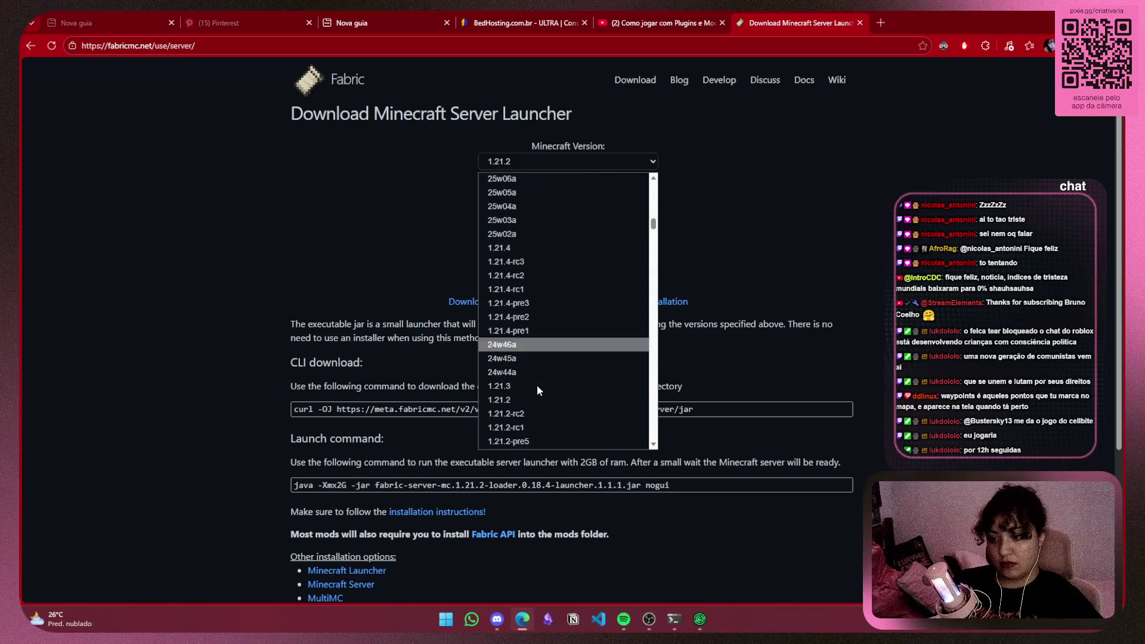
{"action": "scroll", "coordinate": [543, 358], "scroll_direction": "down", "scroll_amount": 3}
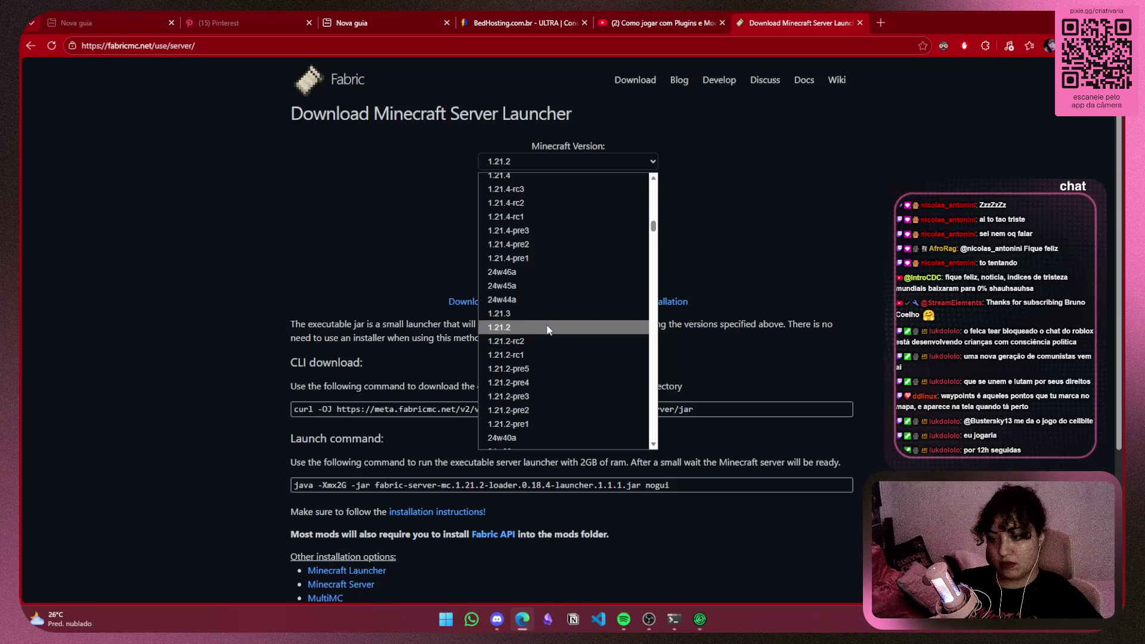
{"action": "scroll", "coordinate": [555, 274], "scroll_direction": "down", "scroll_amount": 3}
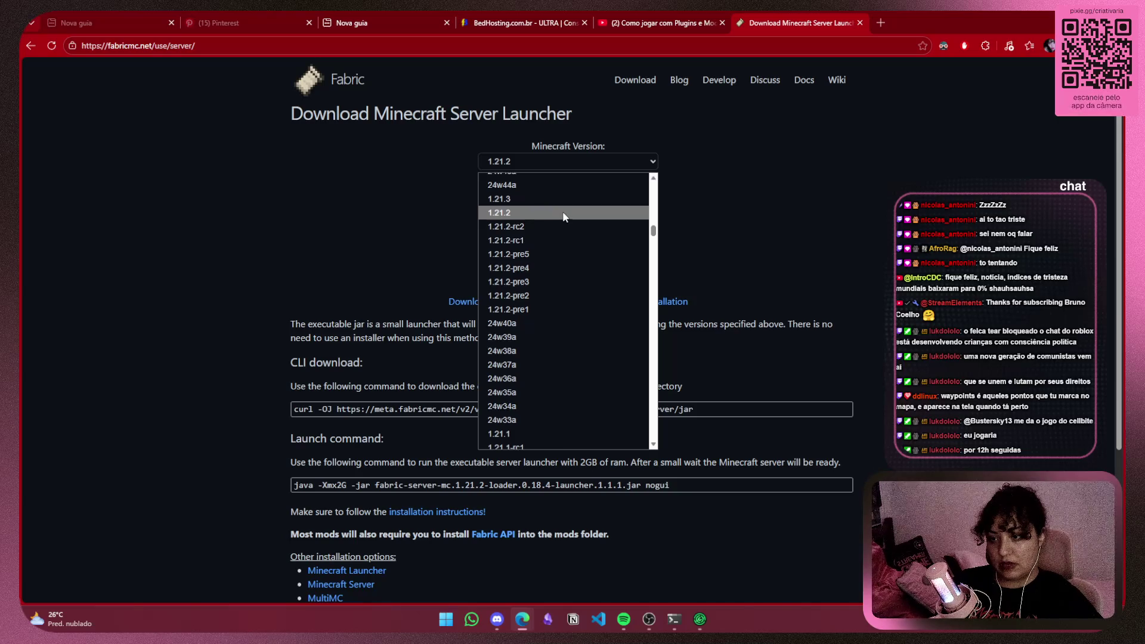
{"action": "scroll", "coordinate": [620, 343], "scroll_direction": "up", "scroll_amount": 10}
{"action": "scroll", "coordinate": [614, 337], "scroll_direction": "up", "scroll_amount": 3}
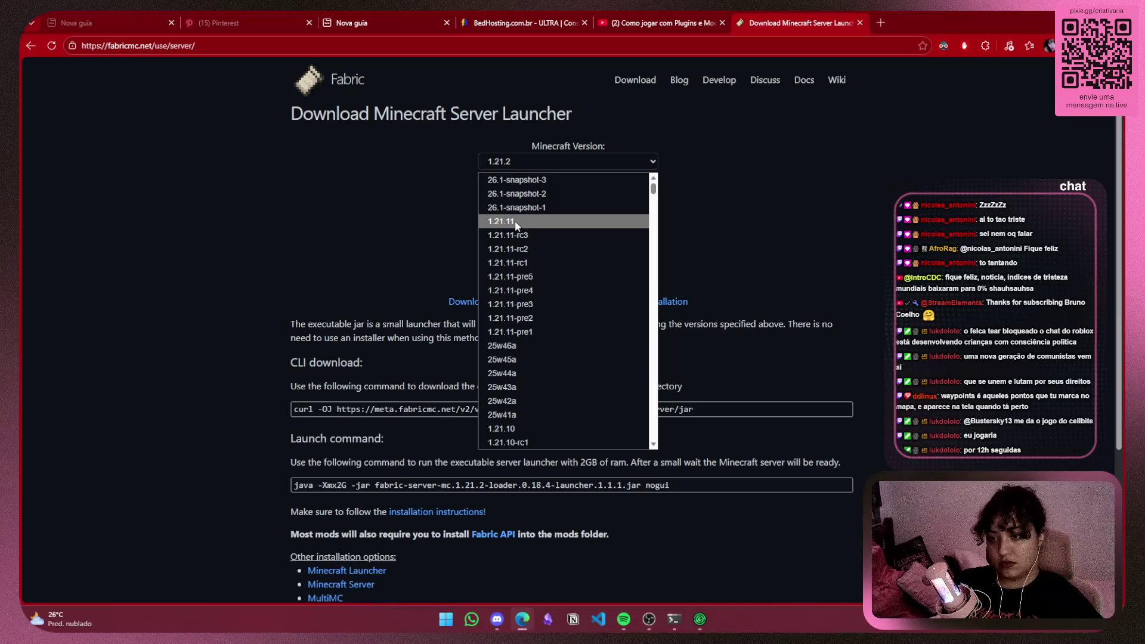
{"action": "left_click", "coordinate": [515, 223]}
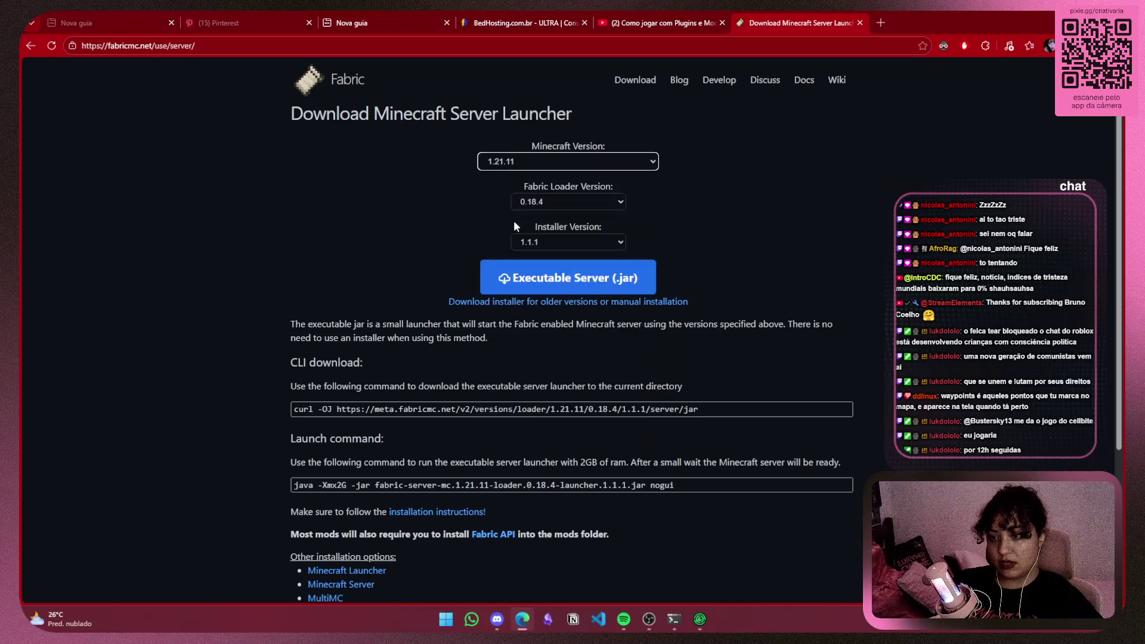
{"action": "left_click", "coordinate": [631, 287]}
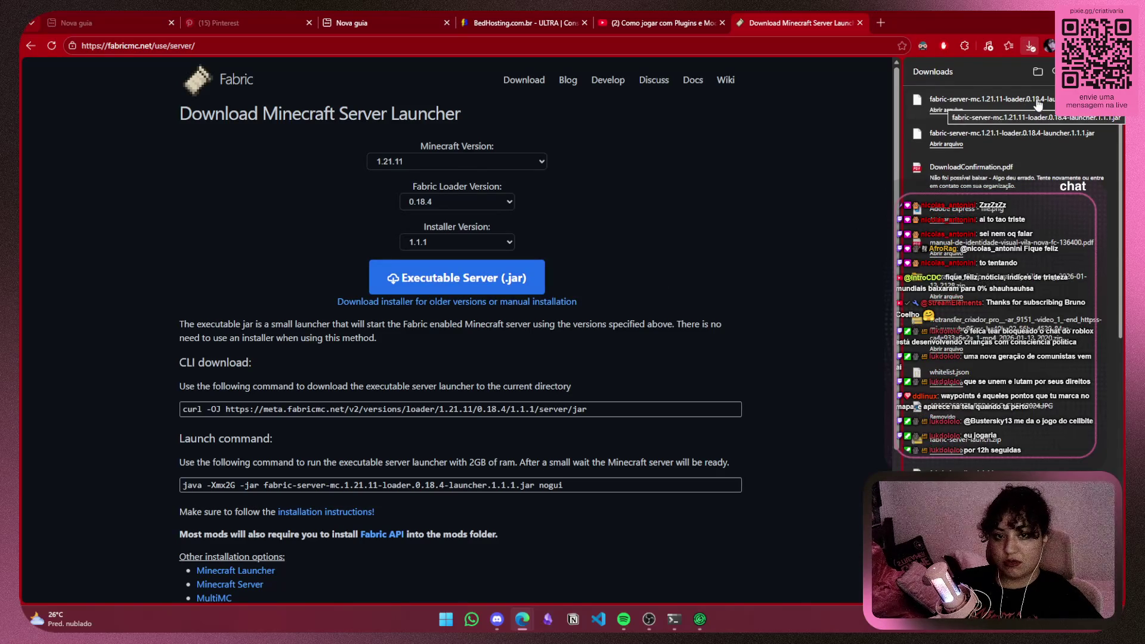
Return to the BedHosting tab and open Downloads showing the new 1.21.11 Fabric launcher jar
{"action": "left_click", "coordinate": [634, 24]}
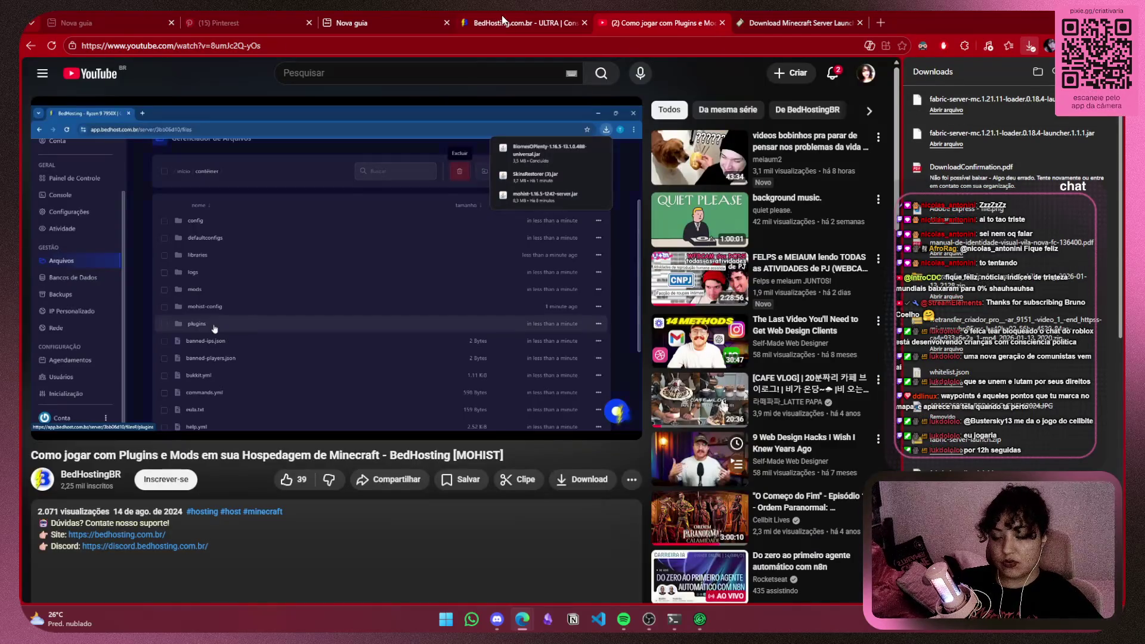
{"action": "left_click", "coordinate": [502, 21]}
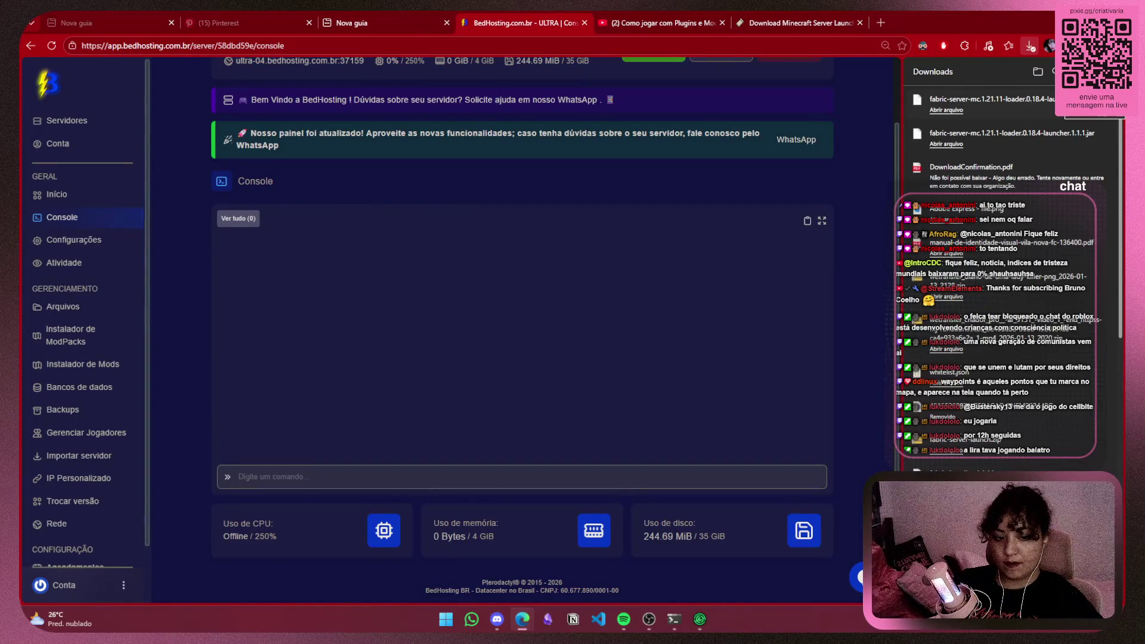
{"action": "left_click", "coordinate": [1038, 71]}
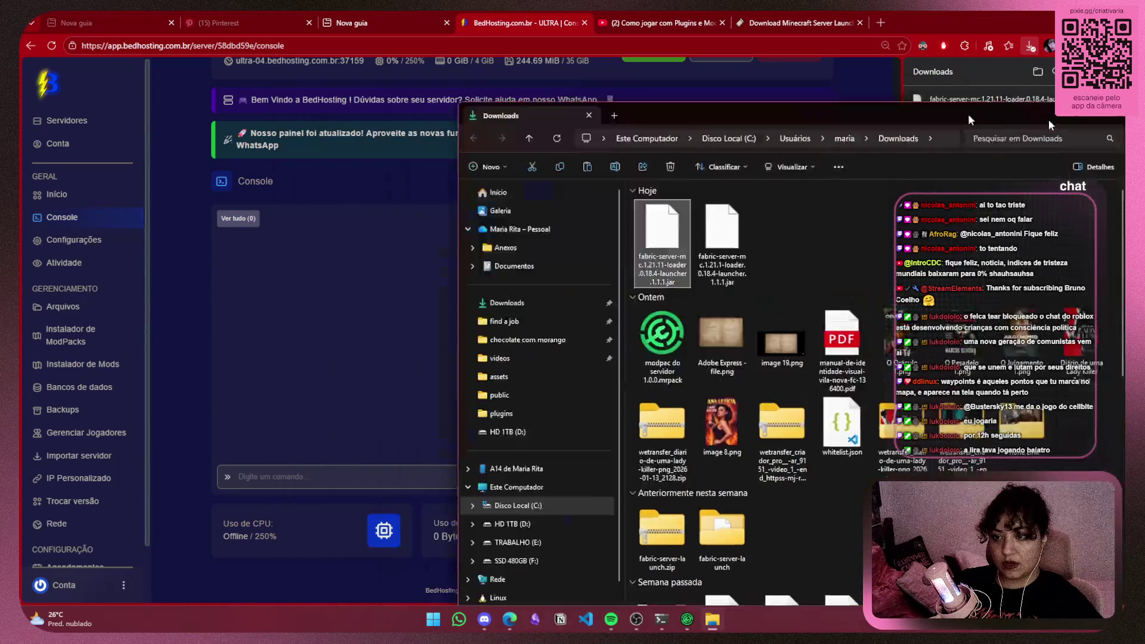
{"action": "left_click", "coordinate": [1050, 120]}
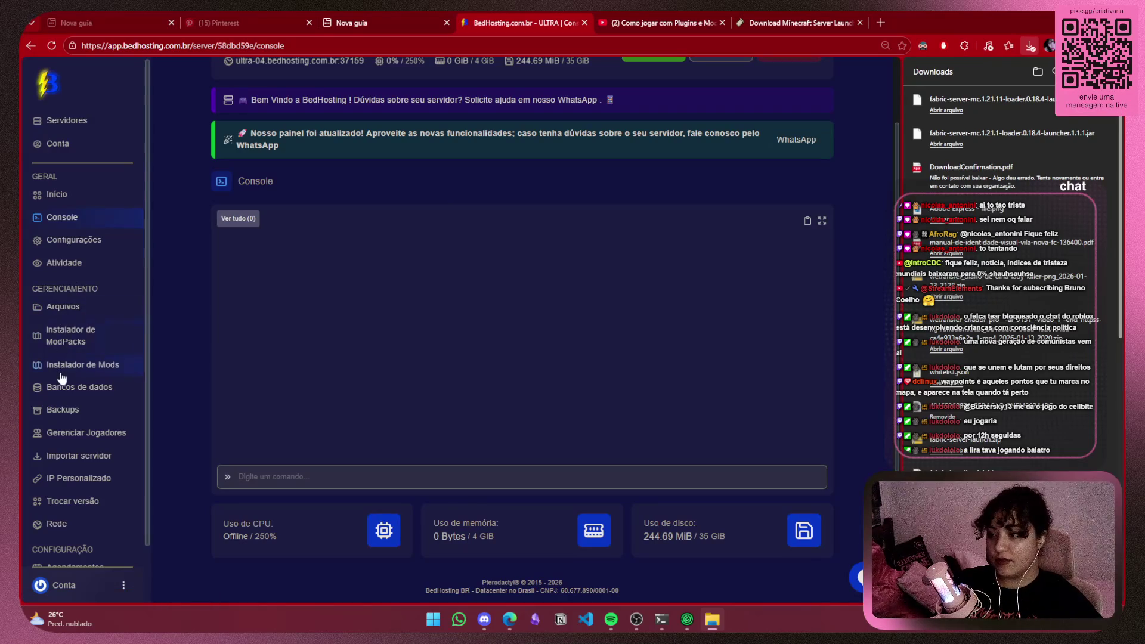
In Arquivos, delete the old 1.21.1 Fabric launcher jar from the server files
{"action": "scroll", "coordinate": [61, 378], "scroll_direction": "down", "scroll_amount": 1}
{"action": "left_click", "coordinate": [74, 244]}
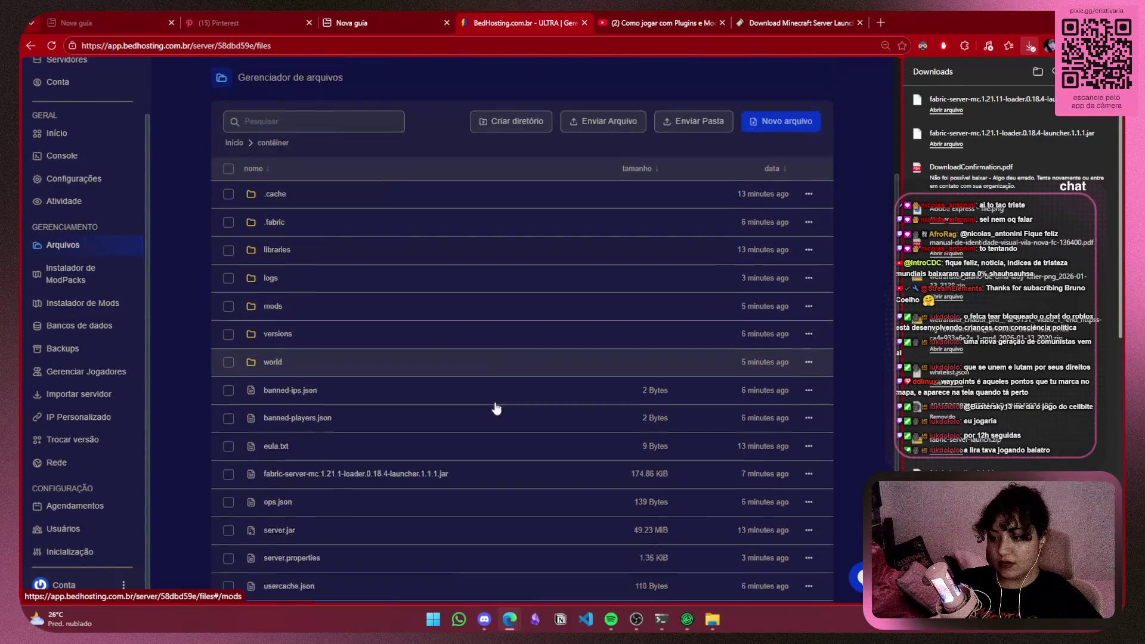
{"action": "scroll", "coordinate": [501, 417], "scroll_direction": "down", "scroll_amount": 1}
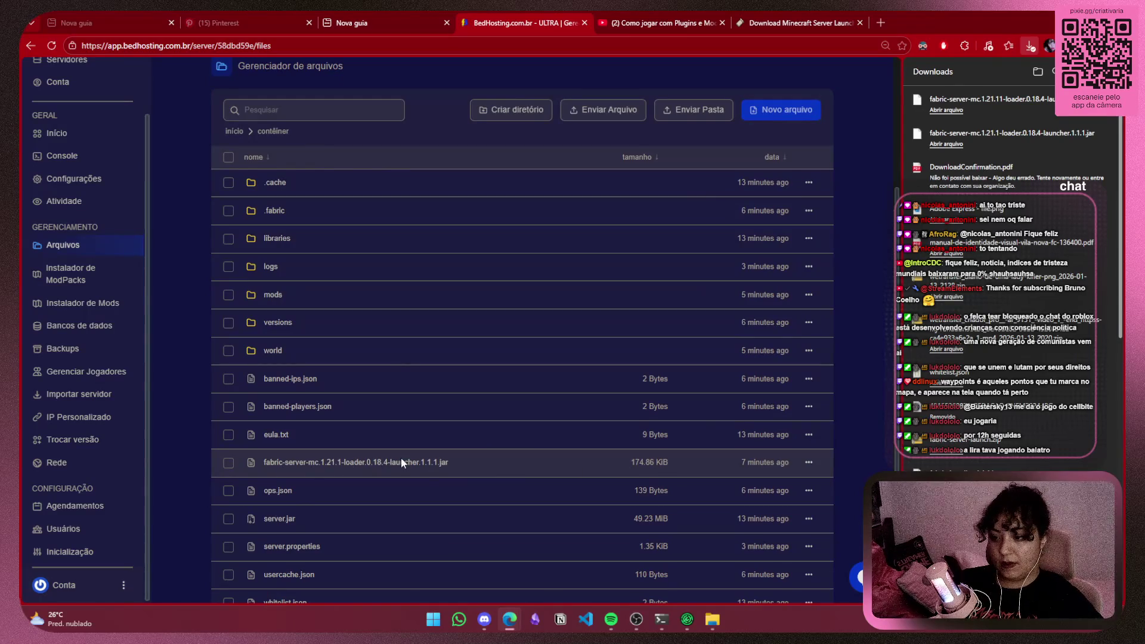
{"action": "left_click", "coordinate": [228, 463]}
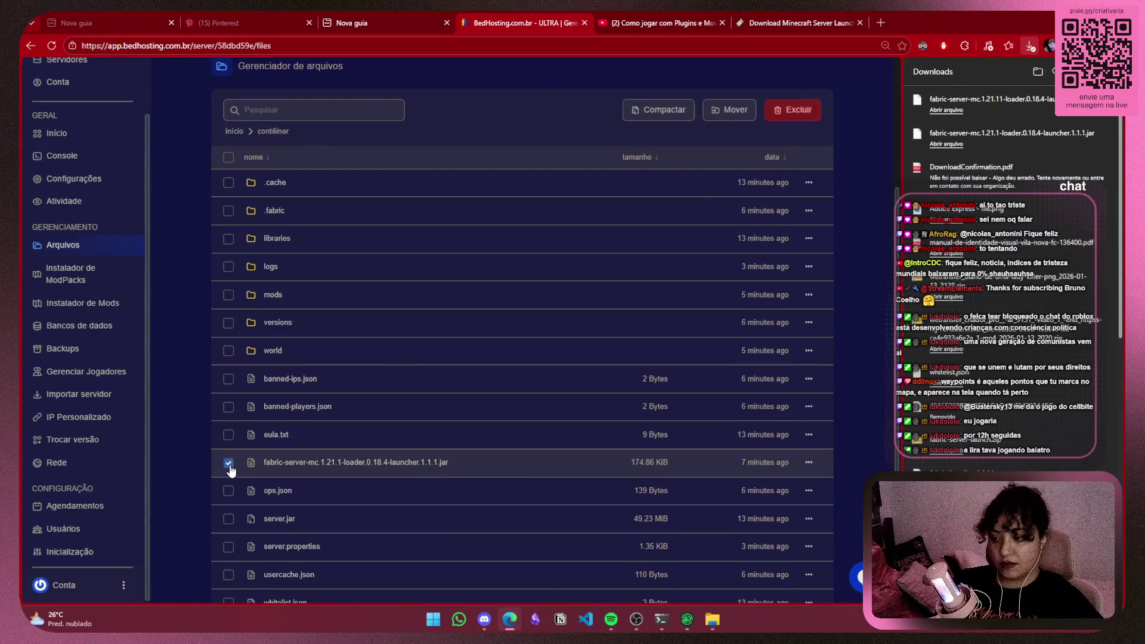
{"action": "left_click", "coordinate": [792, 109]}
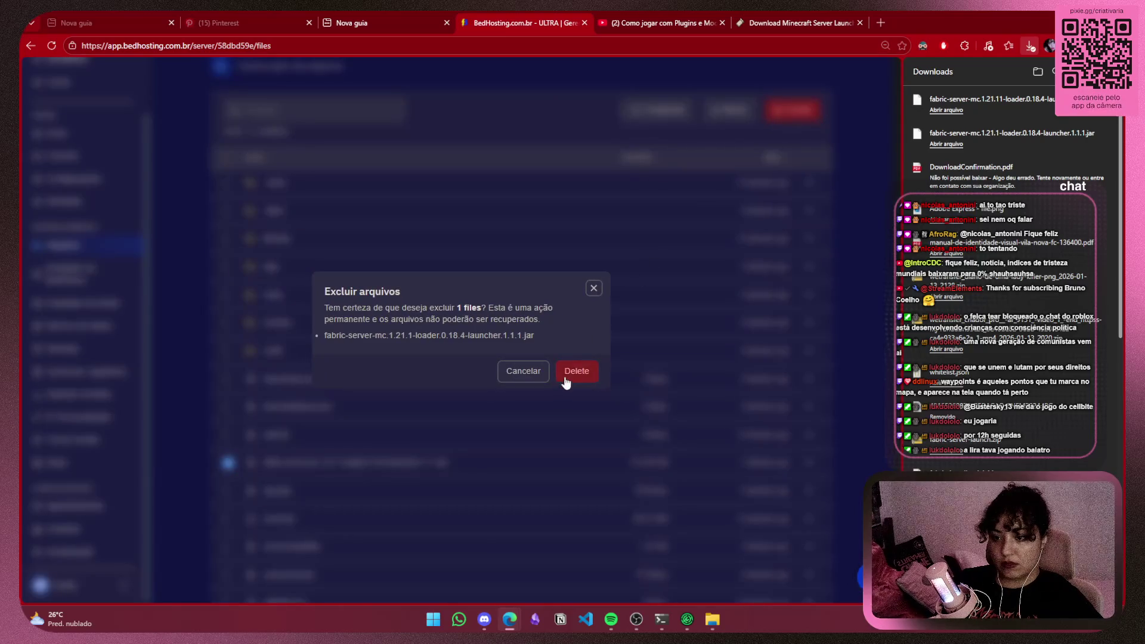
{"action": "left_click", "coordinate": [565, 377]}
Upload the 1.21.11 Fabric launcher jar from Downloads into the server files
{"action": "key", "text": "alt+Tab"}
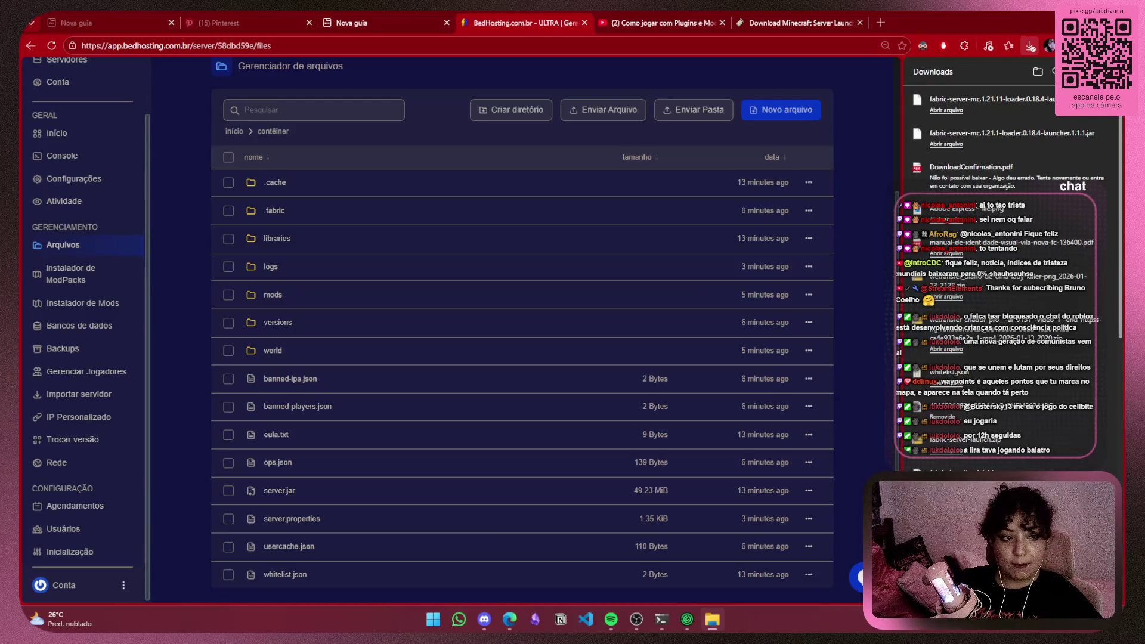
{"action": "left_click_drag", "start_coordinate": [954, 100], "coordinate": [450, 409]}
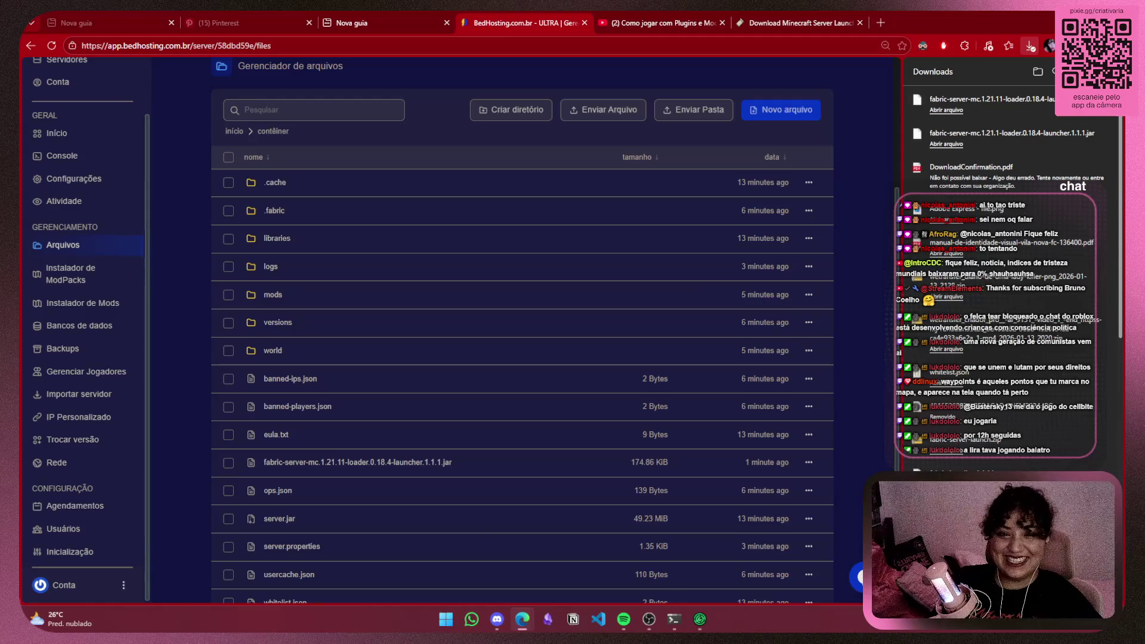
{"action": "left_click", "coordinate": [626, 294]}
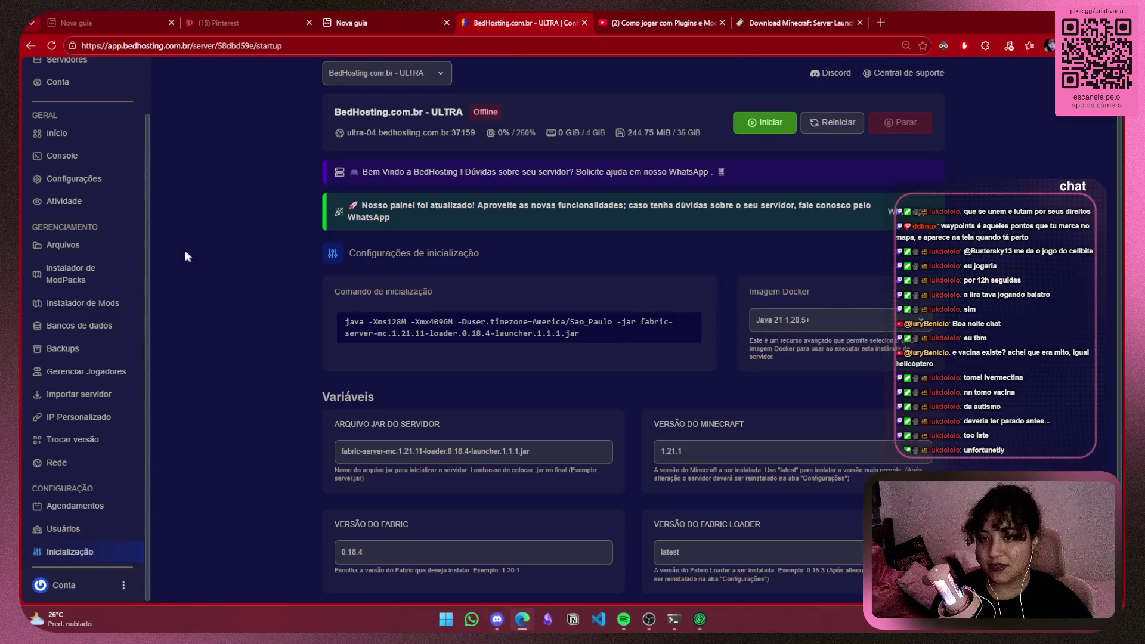
Start the server and read the console crash: mods like Xaero's World Map need Minecraft 1.21, not 1.21.11
{"action": "left_click", "coordinate": [768, 127]}
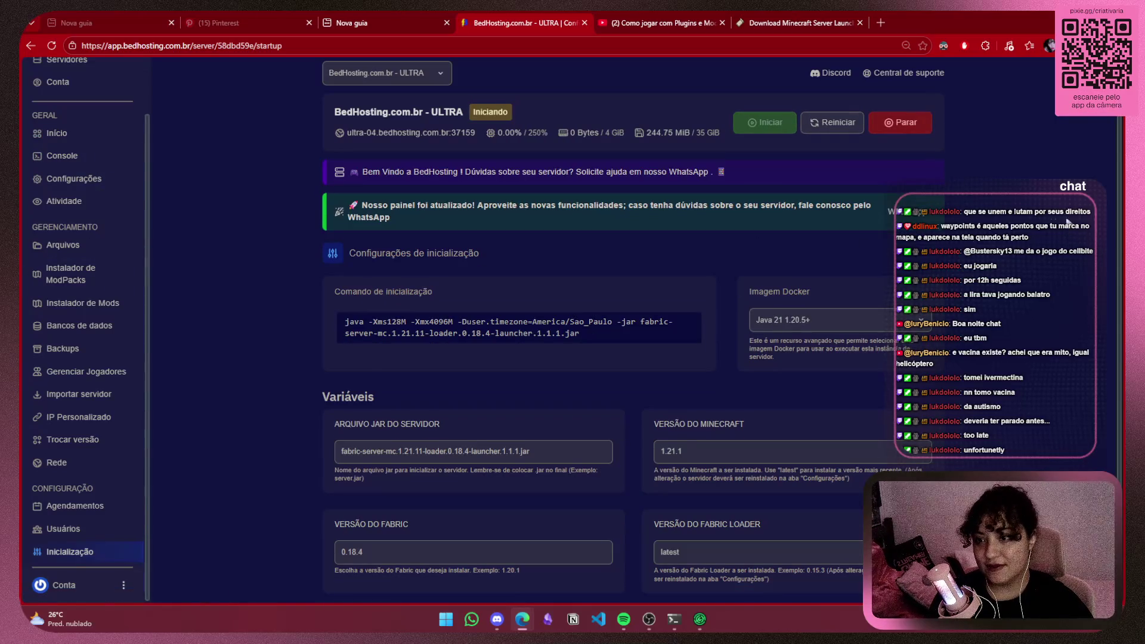
{"action": "left_click", "coordinate": [60, 157]}
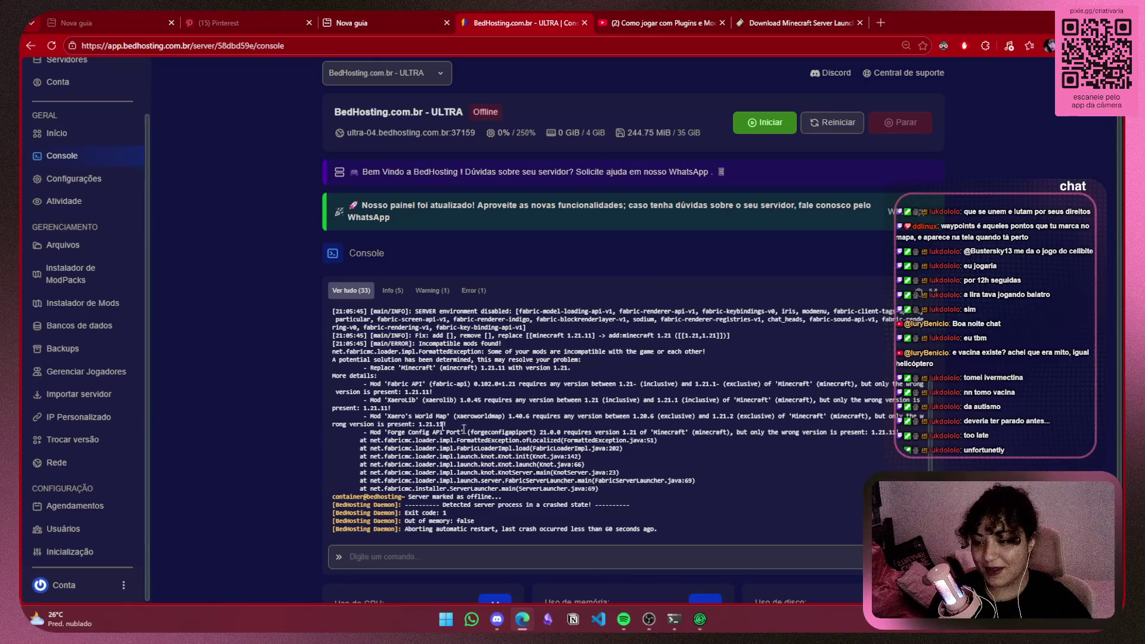
{"action": "mouse_move", "coordinate": [368, 418]}
{"action": "left_mouse_down"}
{"action": "mouse_move", "coordinate": [576, 424]}
{"action": "mouse_move", "coordinate": [449, 423]}
{"action": "left_mouse_up"}
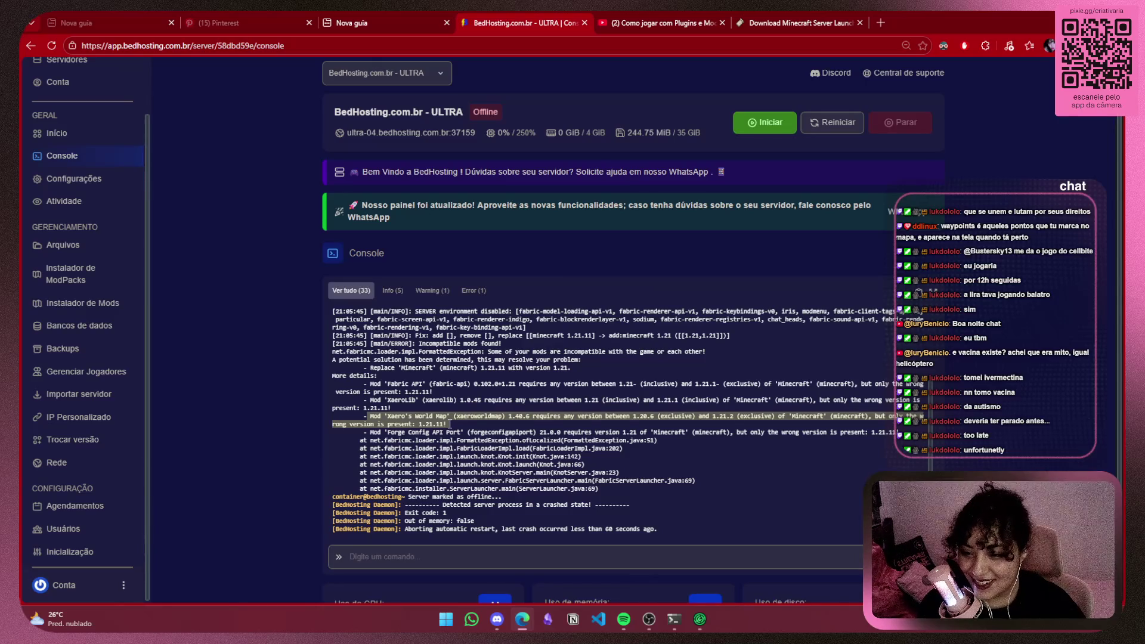
{"action": "left_click", "coordinate": [454, 426]}
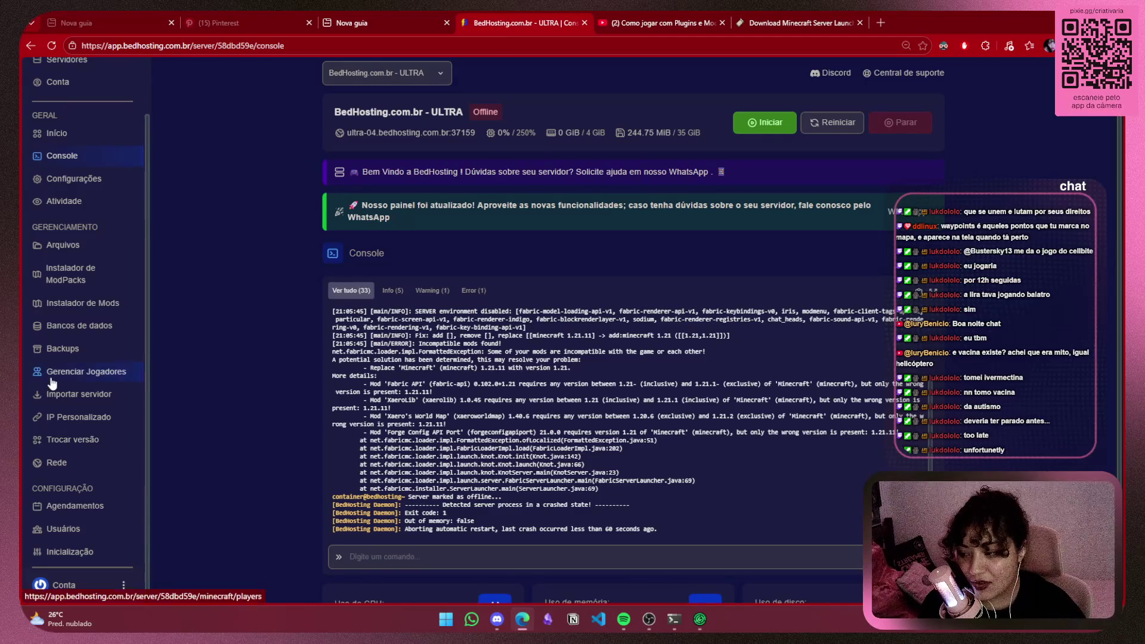
{"action": "scroll", "coordinate": [90, 465], "scroll_direction": "down", "scroll_amount": 2}
{"action": "scroll", "coordinate": [300, 374], "scroll_direction": "up", "scroll_amount": 1}
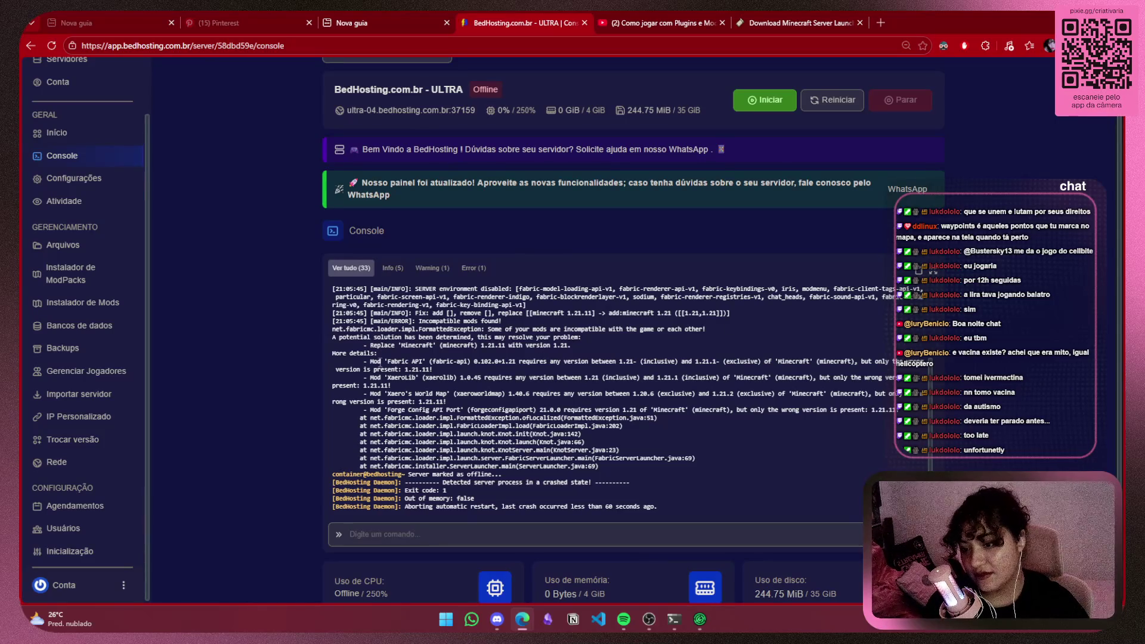
{"action": "mouse_move", "coordinate": [497, 619]}
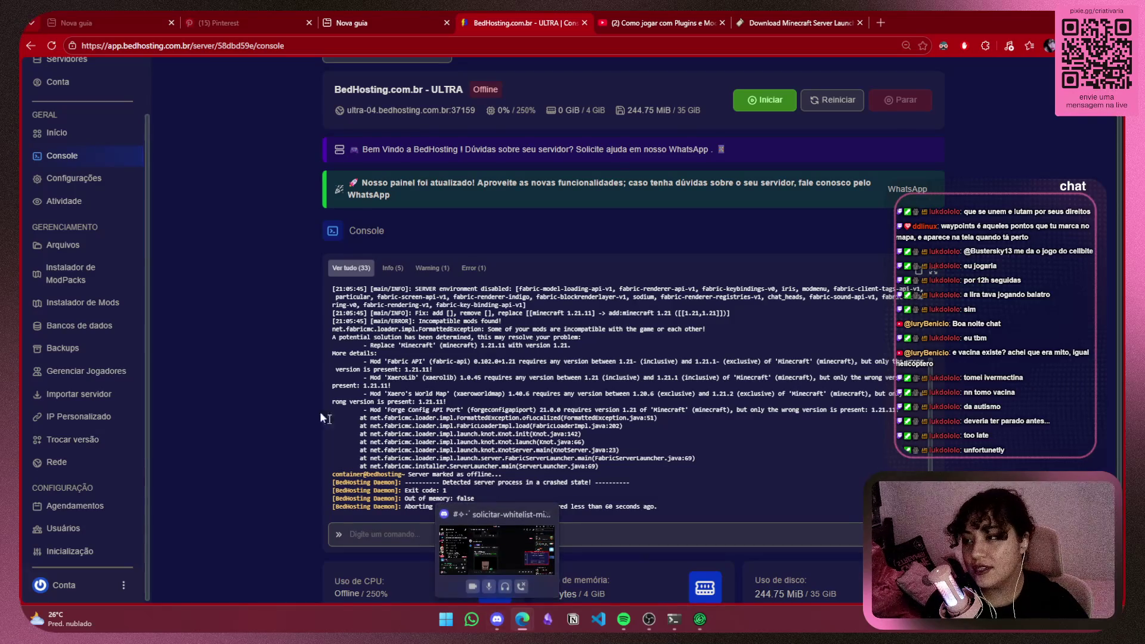
{"action": "left_click", "coordinate": [649, 619]}
{"action": "left_click", "coordinate": [653, 389]}
{"action": "scroll", "coordinate": [994, 326], "scroll_direction": "down", "scroll_amount": 1}
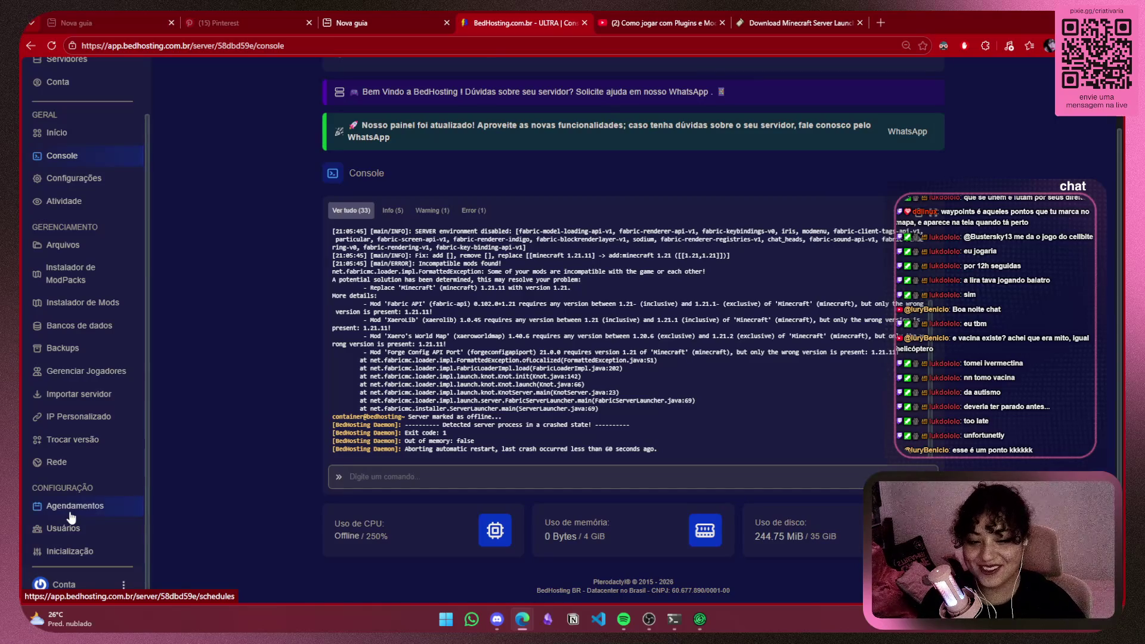
{"action": "left_click", "coordinate": [497, 619]}
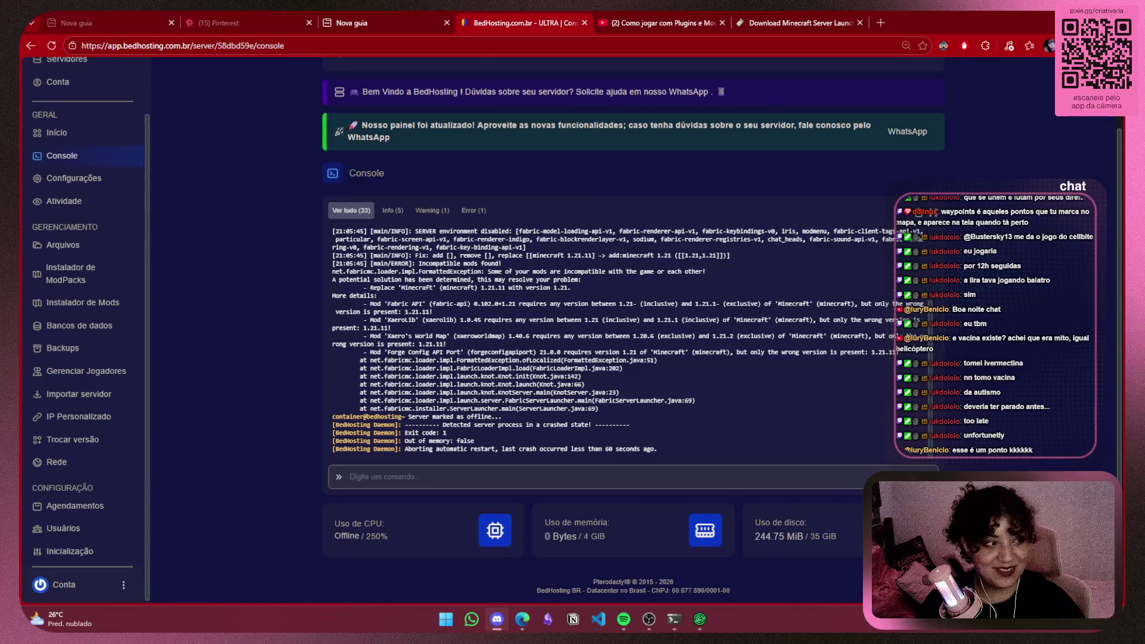
{"action": "left_click", "coordinate": [727, 324]}
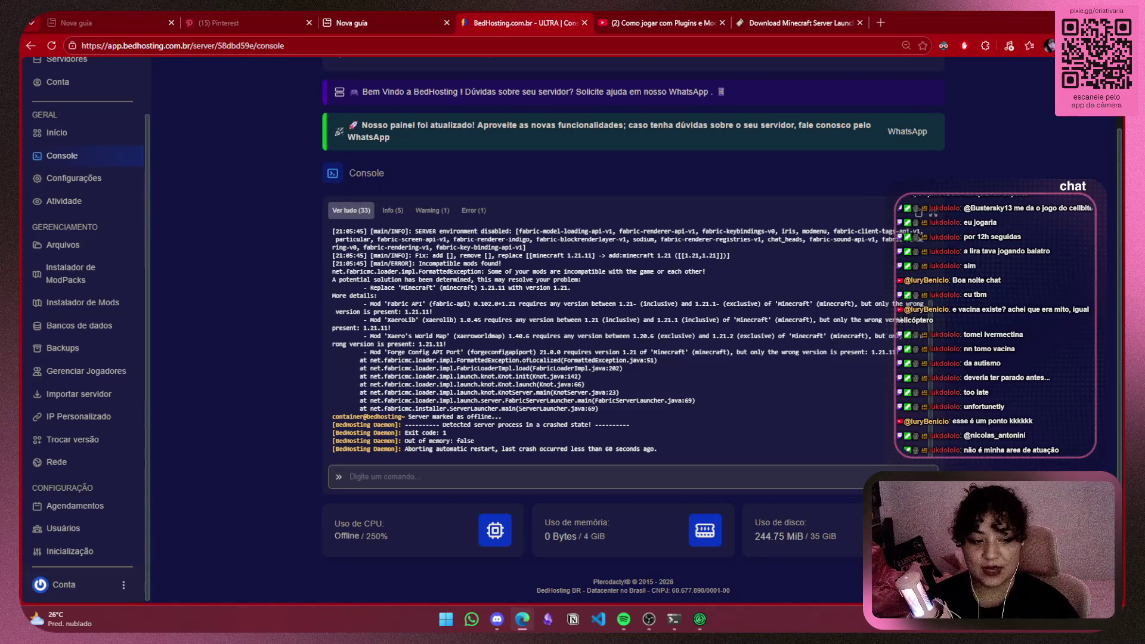
{"action": "key", "text": "alt+Tab"}
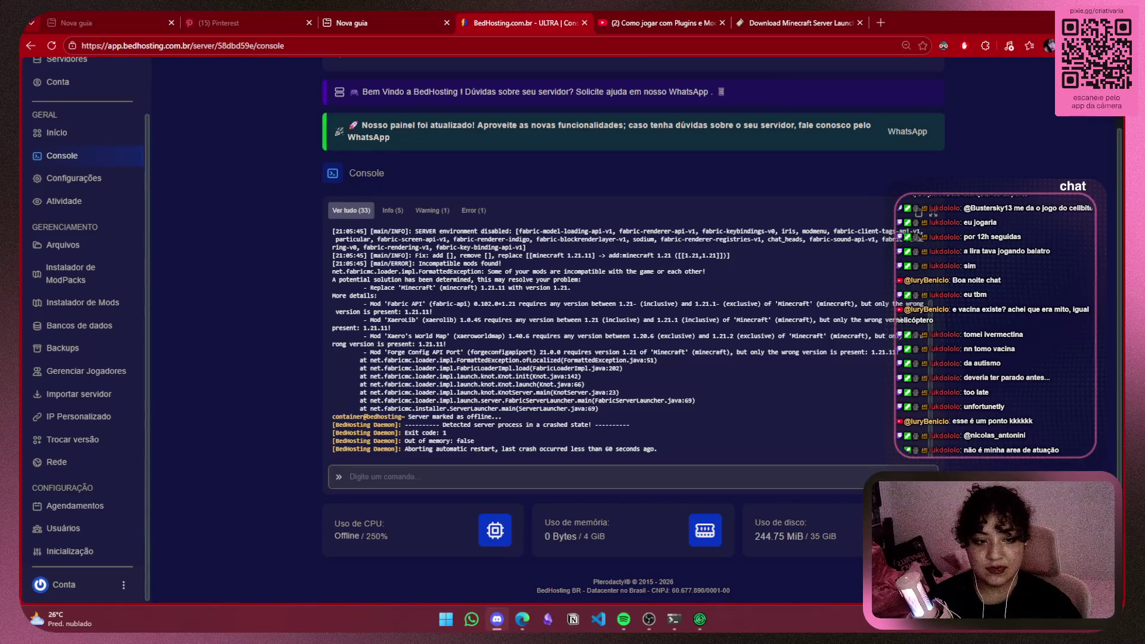
{"action": "key", "text": "alt+Tab"}
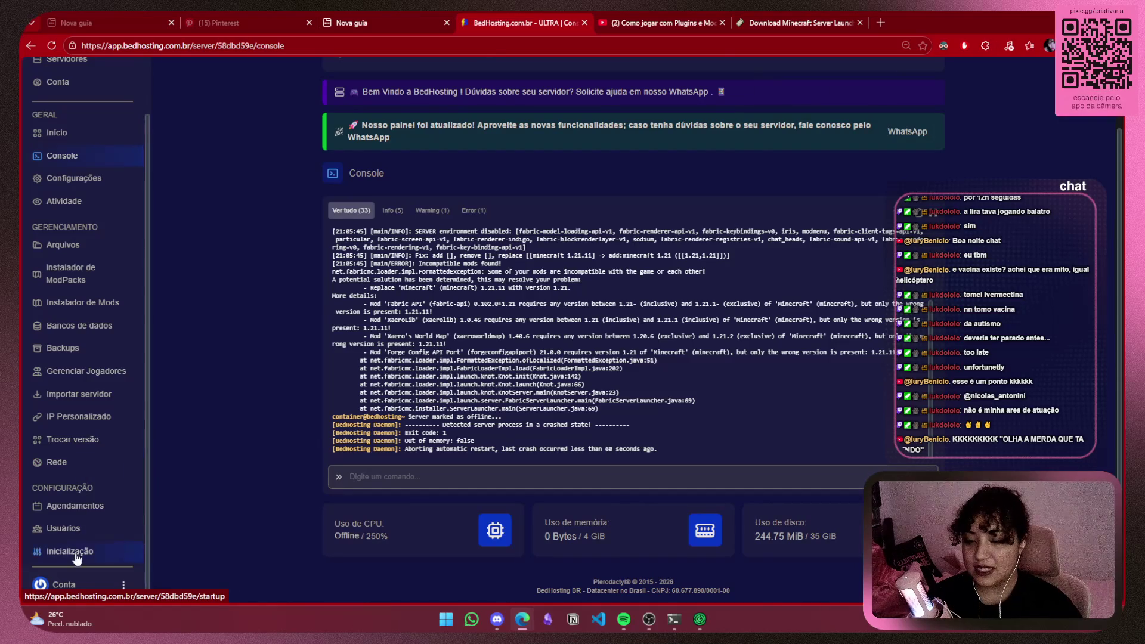
{"action": "left_click", "coordinate": [776, 17]}
Download the Fabric Executable Server jar for Minecraft 1.21 and return to the BedHosting console
{"action": "left_click", "coordinate": [615, 161]}
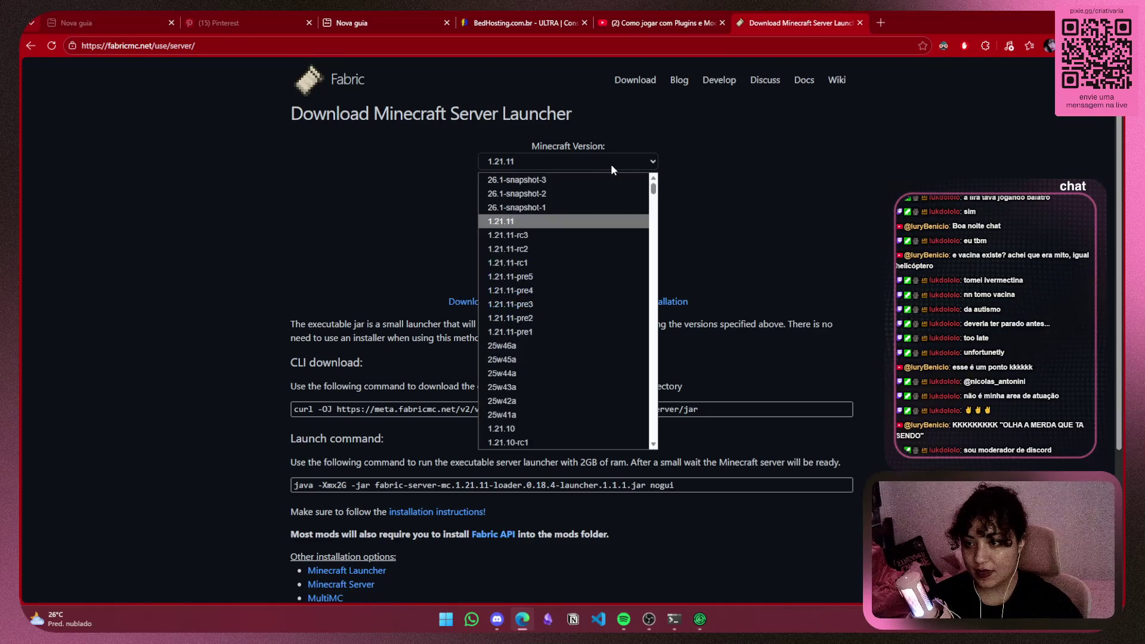
{"action": "scroll", "coordinate": [573, 339], "scroll_direction": "down", "scroll_amount": 10}
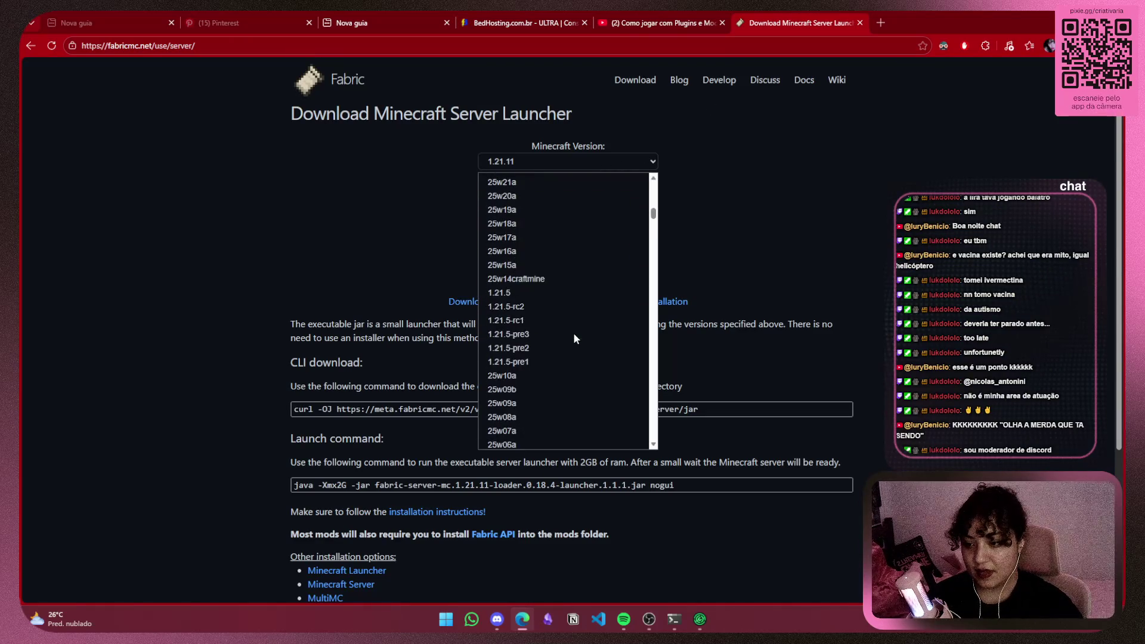
{"action": "scroll", "coordinate": [574, 317], "scroll_direction": "down", "scroll_amount": 6}
{"action": "scroll", "coordinate": [574, 295], "scroll_direction": "down", "scroll_amount": 8}
{"action": "scroll", "coordinate": [573, 295], "scroll_direction": "down", "scroll_amount": 6}
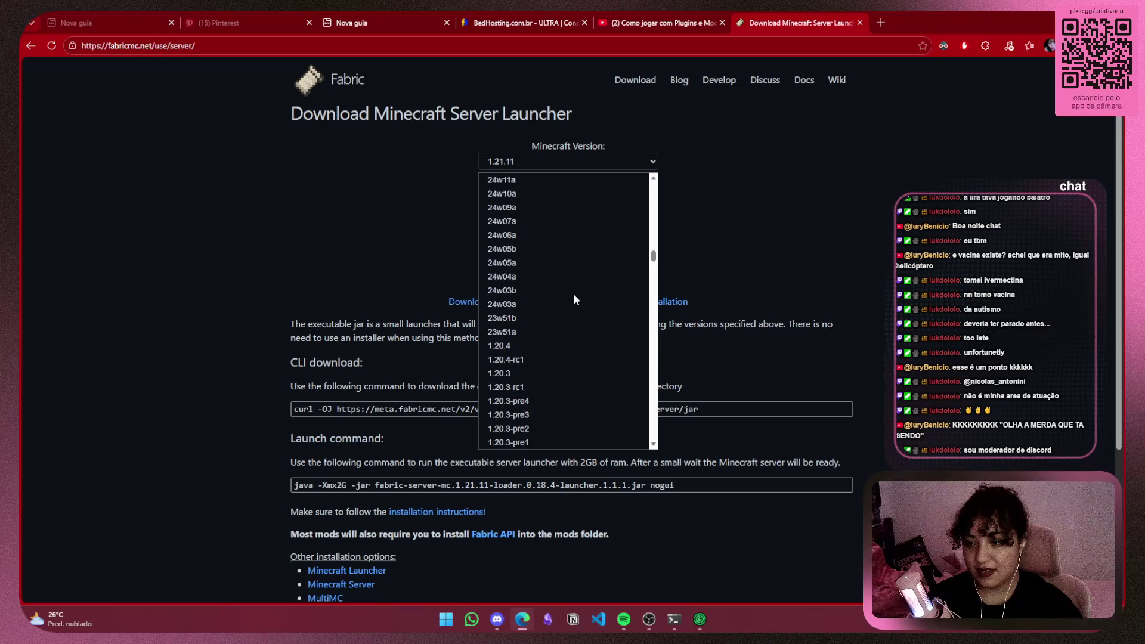
{"action": "scroll", "coordinate": [513, 358], "scroll_direction": "up", "scroll_amount": 5}
{"action": "scroll", "coordinate": [522, 327], "scroll_direction": "up", "scroll_amount": 4}
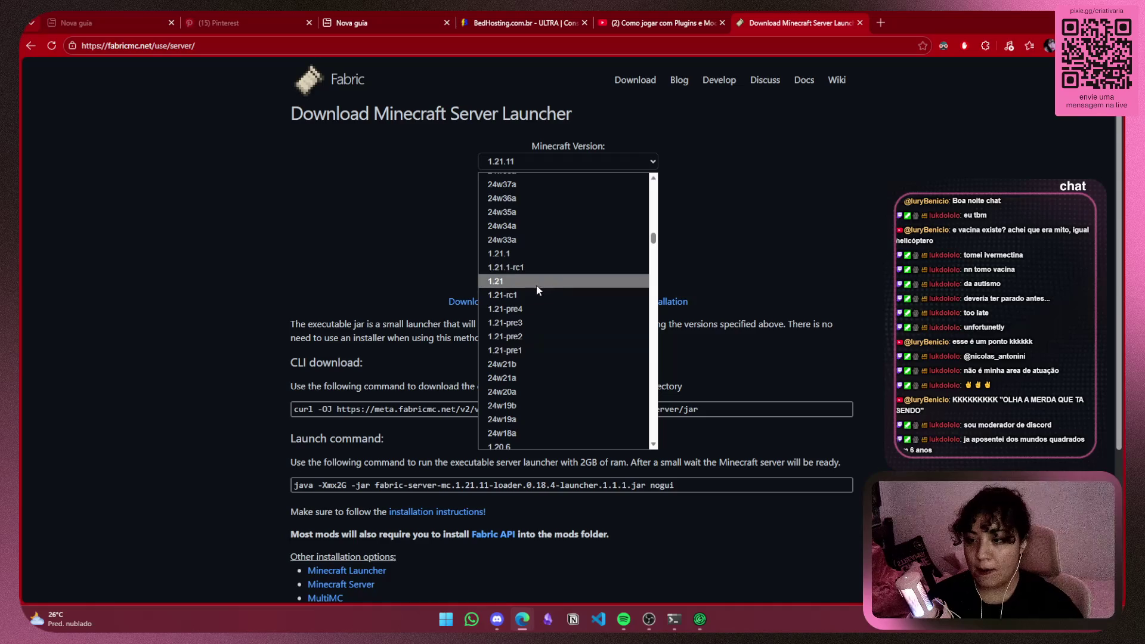
{"action": "left_click", "coordinate": [537, 285]}
{"action": "left_click", "coordinate": [642, 276]}
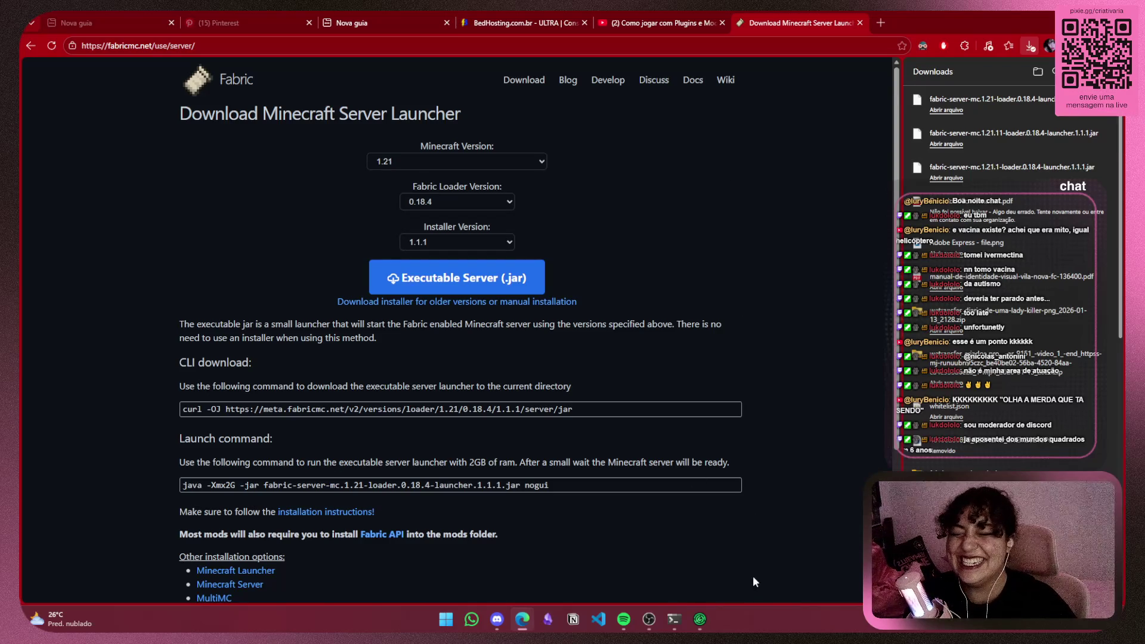
{"action": "left_click", "coordinate": [589, 16]}
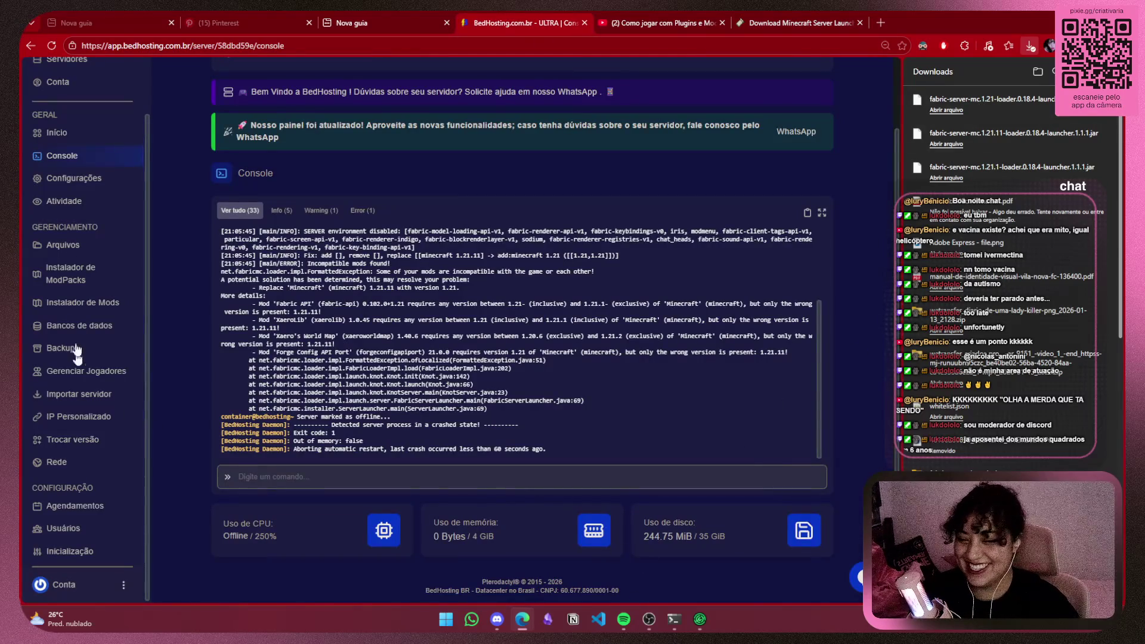
In Arquivos, permanently delete the 1.21.11 Fabric launcher jar
{"action": "scroll", "coordinate": [84, 254], "scroll_direction": "up", "scroll_amount": 2}
{"action": "left_click", "coordinate": [82, 317]}
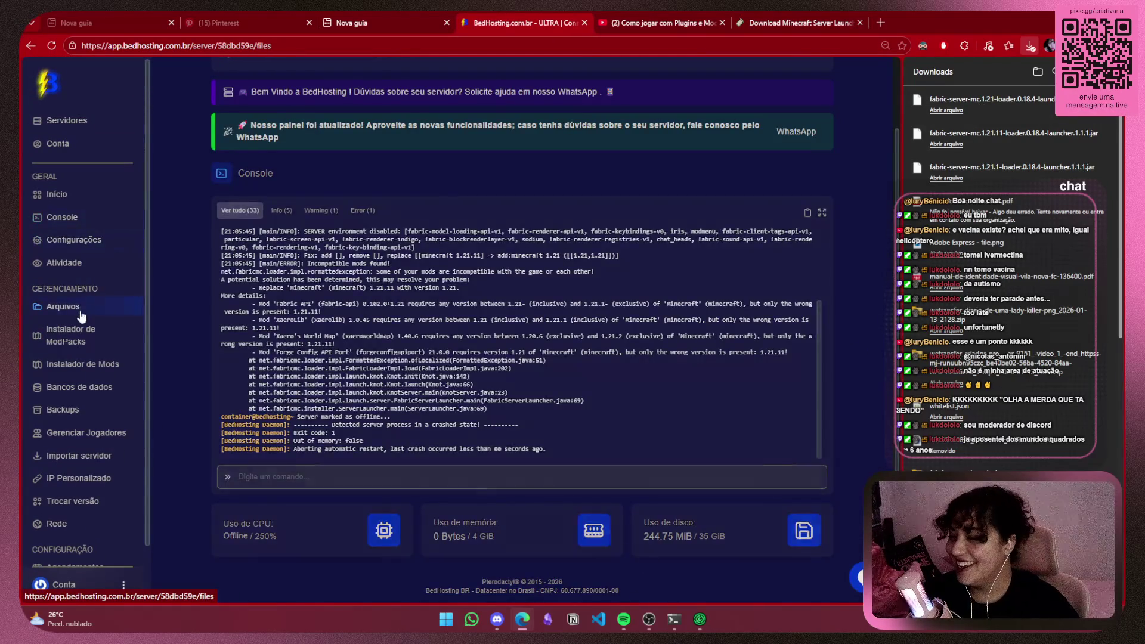
{"action": "scroll", "coordinate": [698, 287], "scroll_direction": "down", "scroll_amount": 2}
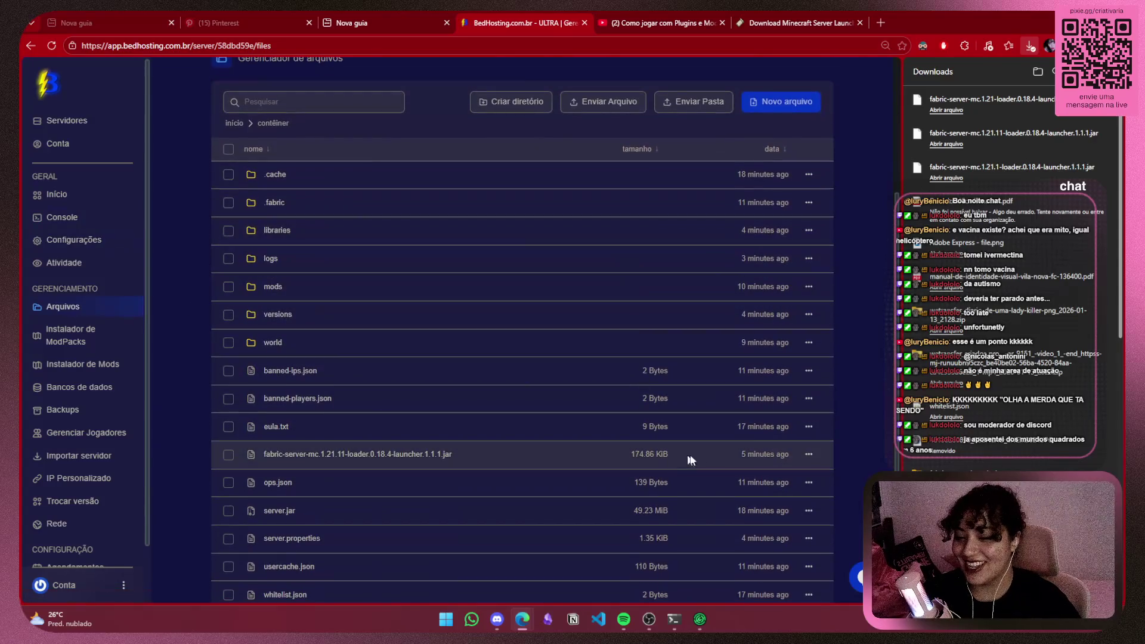
{"action": "left_click", "coordinate": [228, 455]}
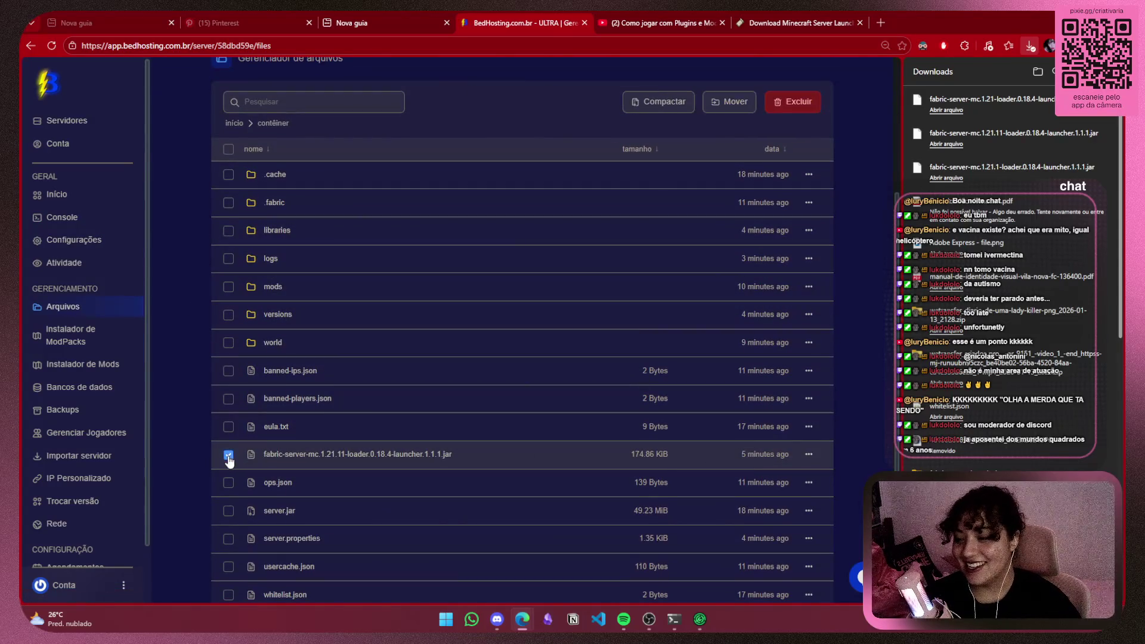
{"action": "left_click", "coordinate": [797, 107]}
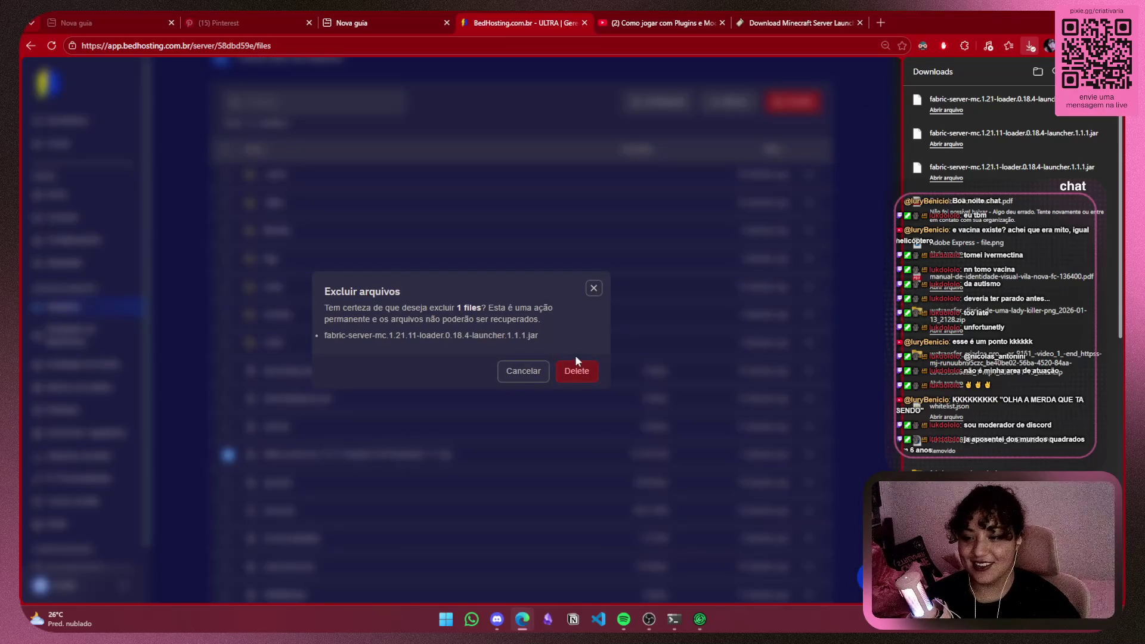
{"action": "left_click", "coordinate": [577, 299]}
Upload the 1.21 Fabric launcher jar, check its full name via Renomear, then open Inicialização
{"action": "mouse_move", "coordinate": [990, 102]}
{"action": "left_mouse_down"}
{"action": "mouse_move", "coordinate": [530, 337]}
{"action": "mouse_move", "coordinate": [409, 377]}
{"action": "mouse_move", "coordinate": [443, 383]}
{"action": "left_mouse_up"}
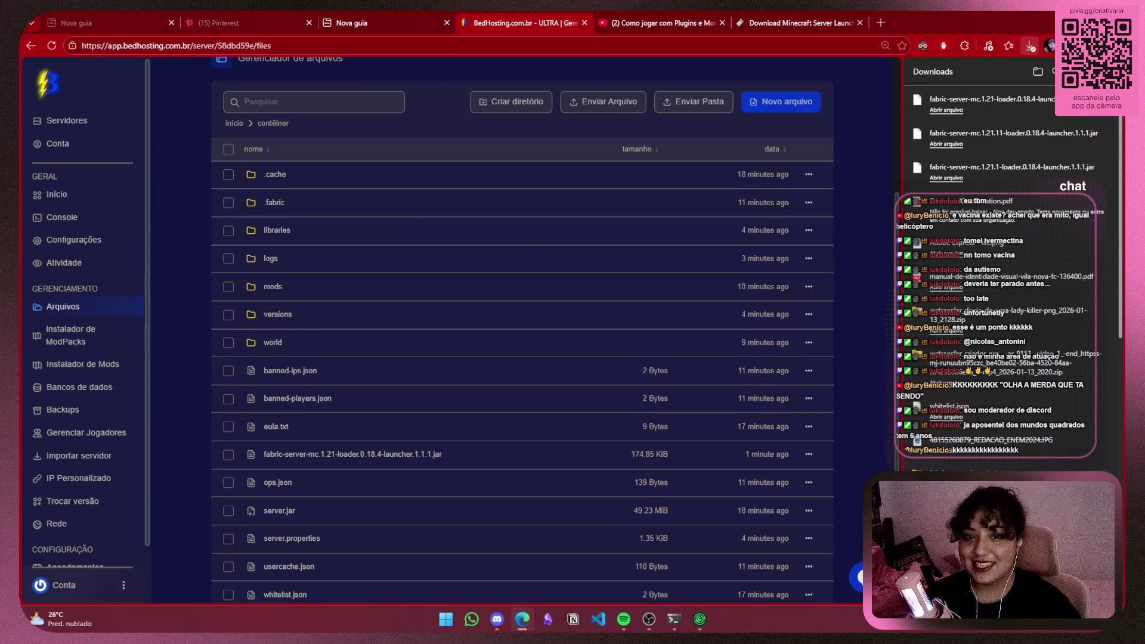
{"action": "left_click", "coordinate": [1030, 45]}
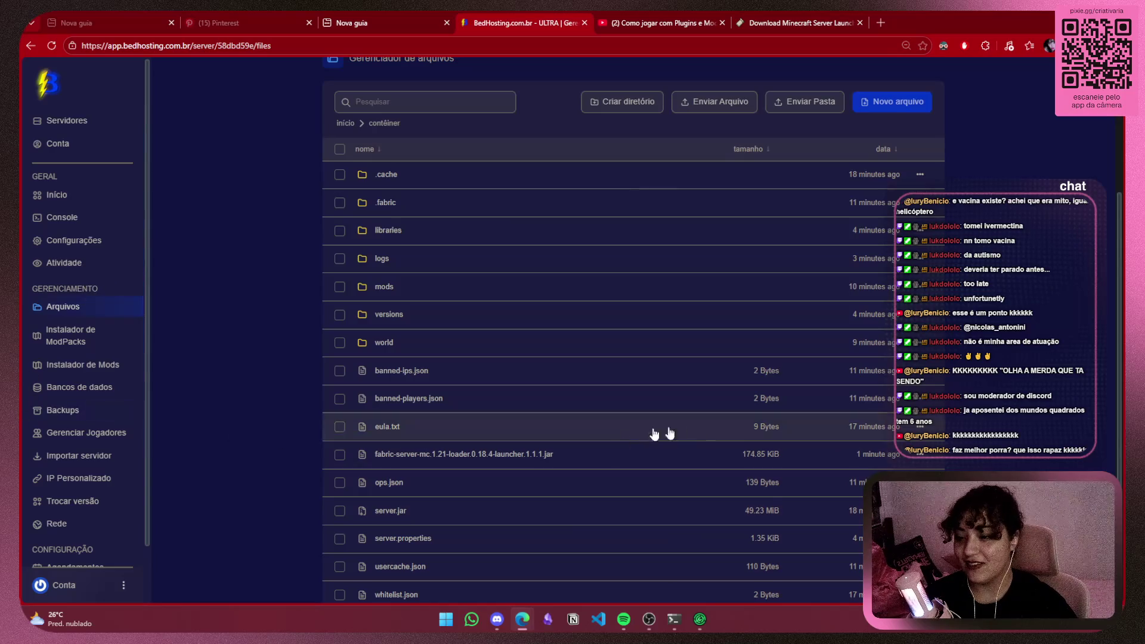
{"action": "left_click", "coordinate": [925, 459]}
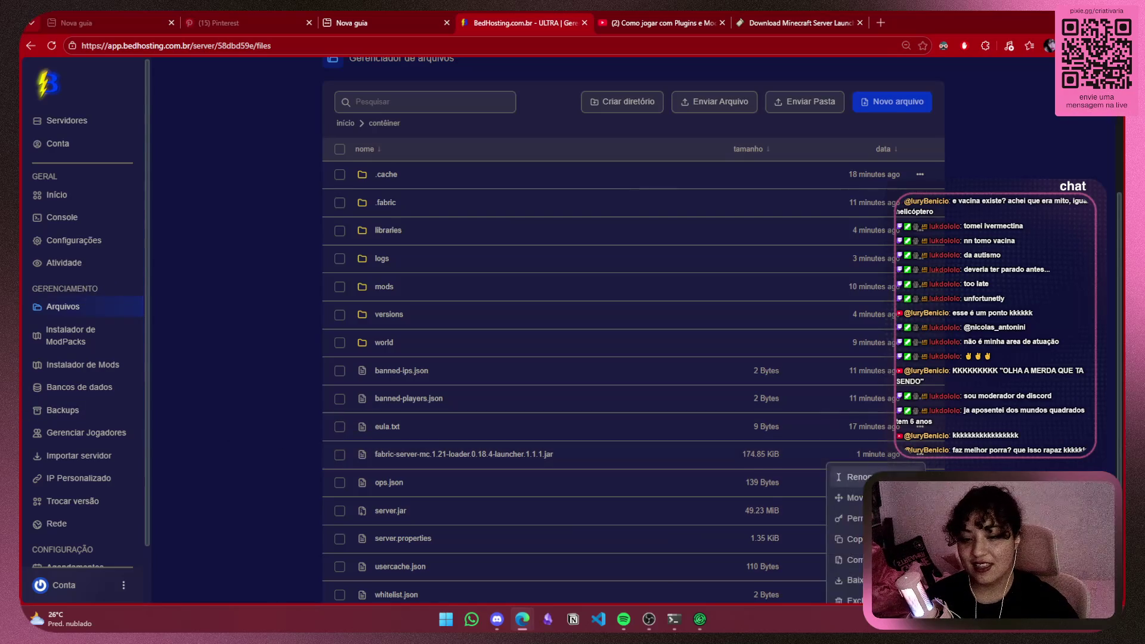
{"action": "left_click", "coordinate": [859, 477]}
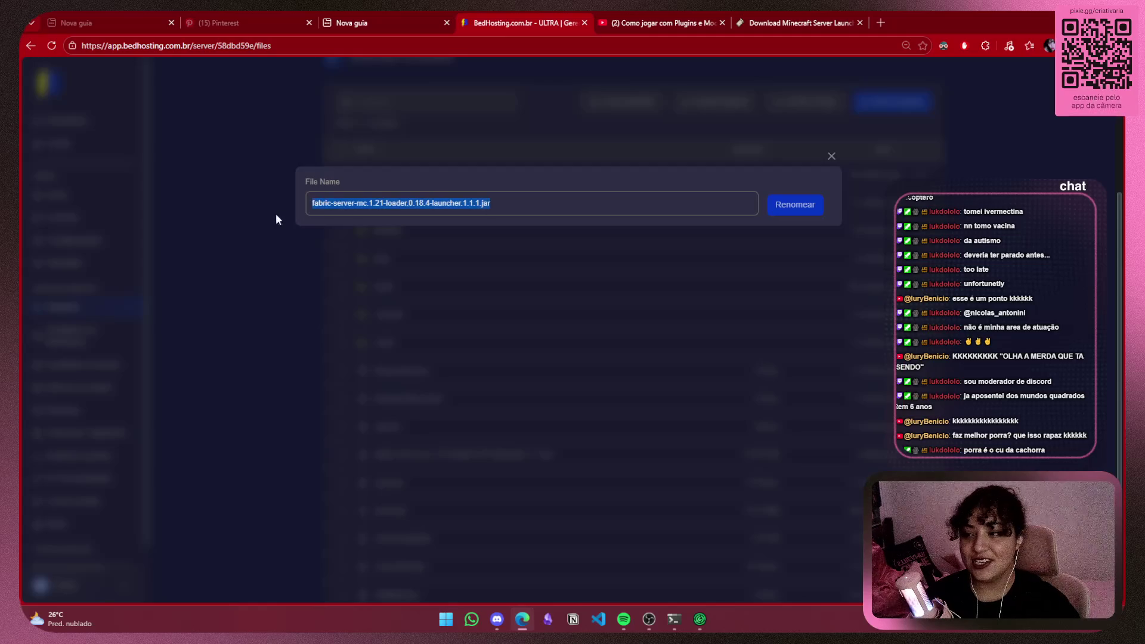
{"action": "left_click", "coordinate": [833, 157]}
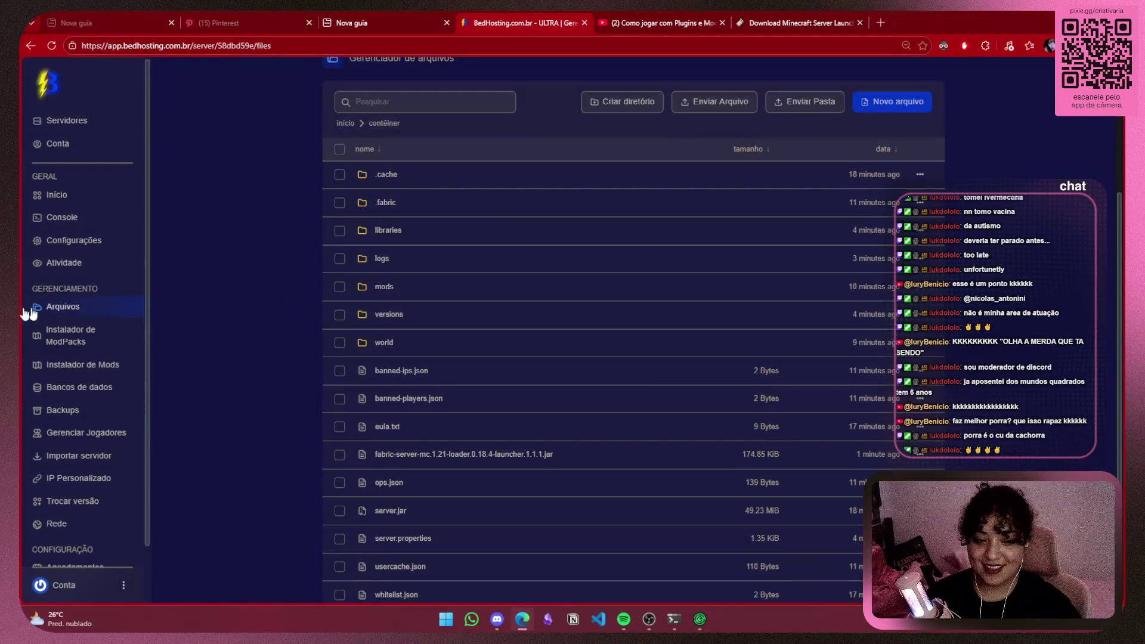
{"action": "scroll", "coordinate": [24, 310], "scroll_direction": "down", "scroll_amount": 1}
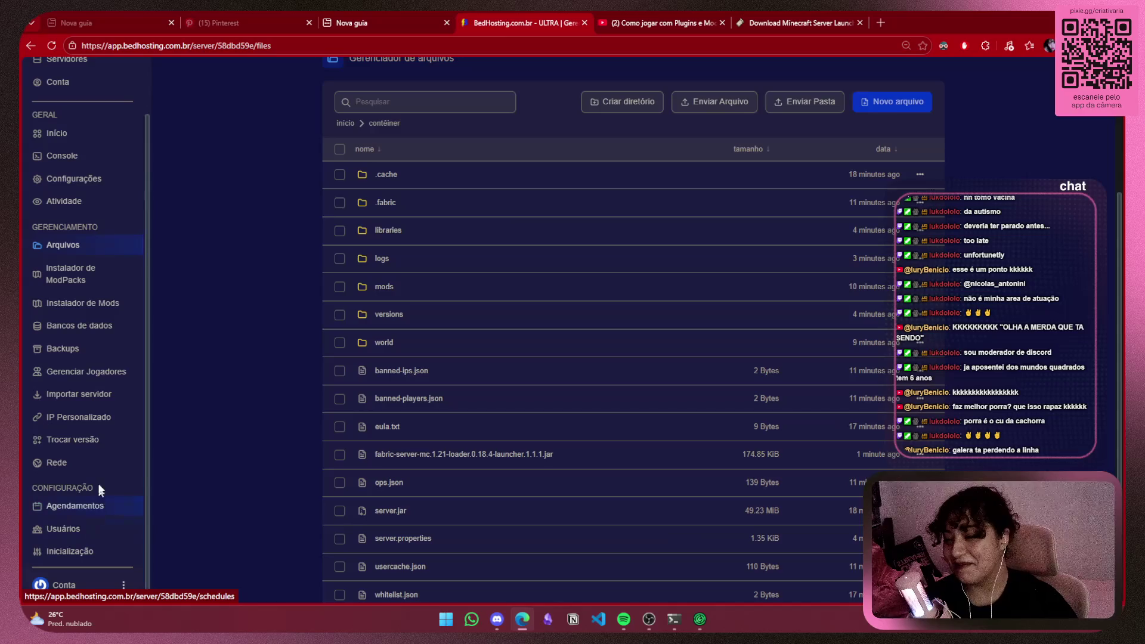
{"action": "left_click", "coordinate": [85, 555]}
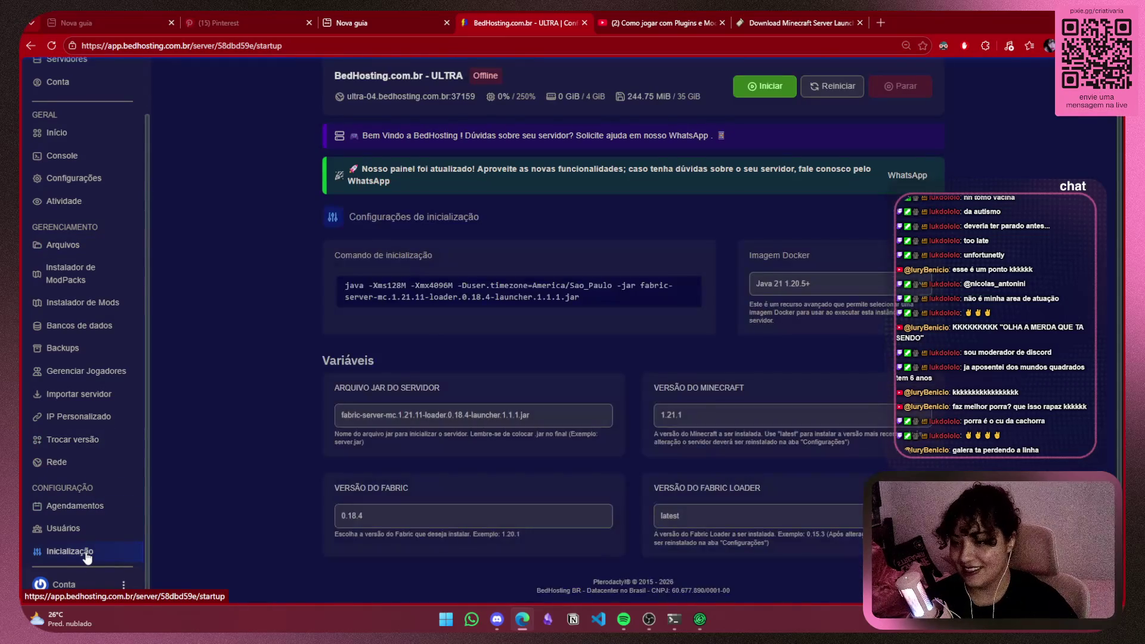
Paste the 1.21 jar name into ARQUIVO JAR DO SERVIDOR, start the server, and watch the console reach Online
{"action": "left_click_drag", "start_coordinate": [531, 416], "coordinate": [300, 421]}
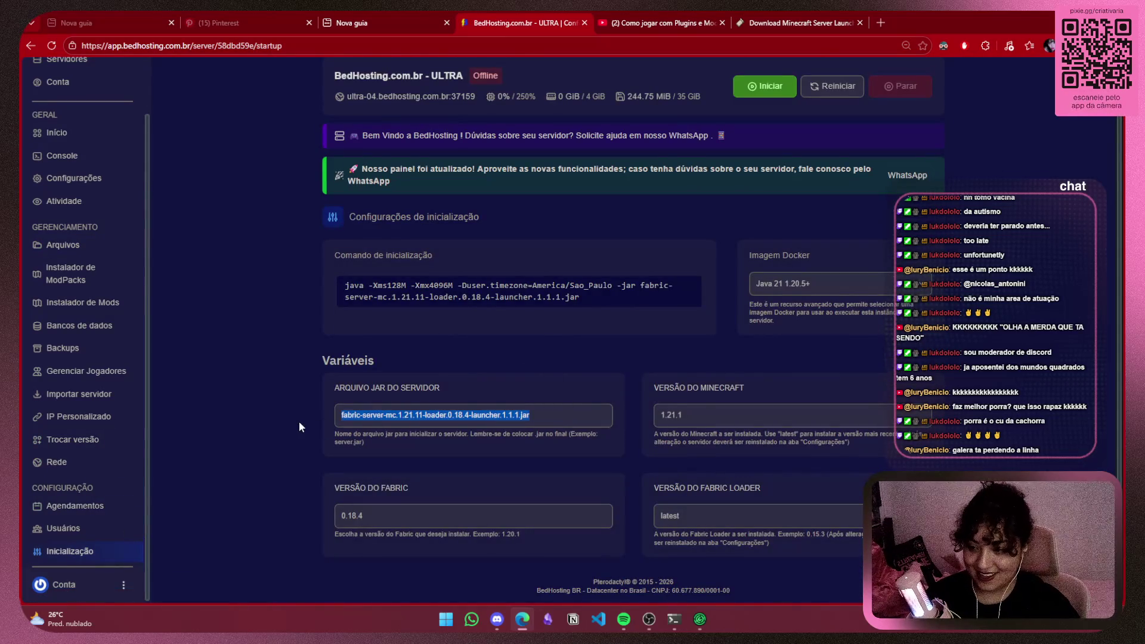
{"action": "type", "text": "fabric-server-mc.1.21-loader.0.18.4-launcher.1.1.1.jar"}
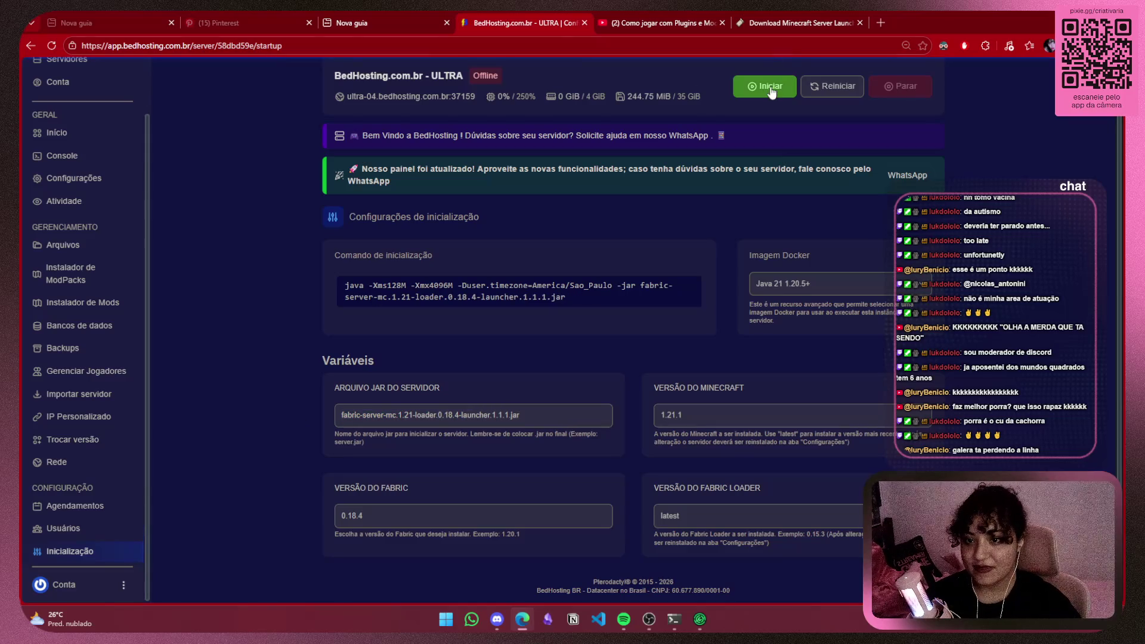
{"action": "left_click", "coordinate": [770, 89]}
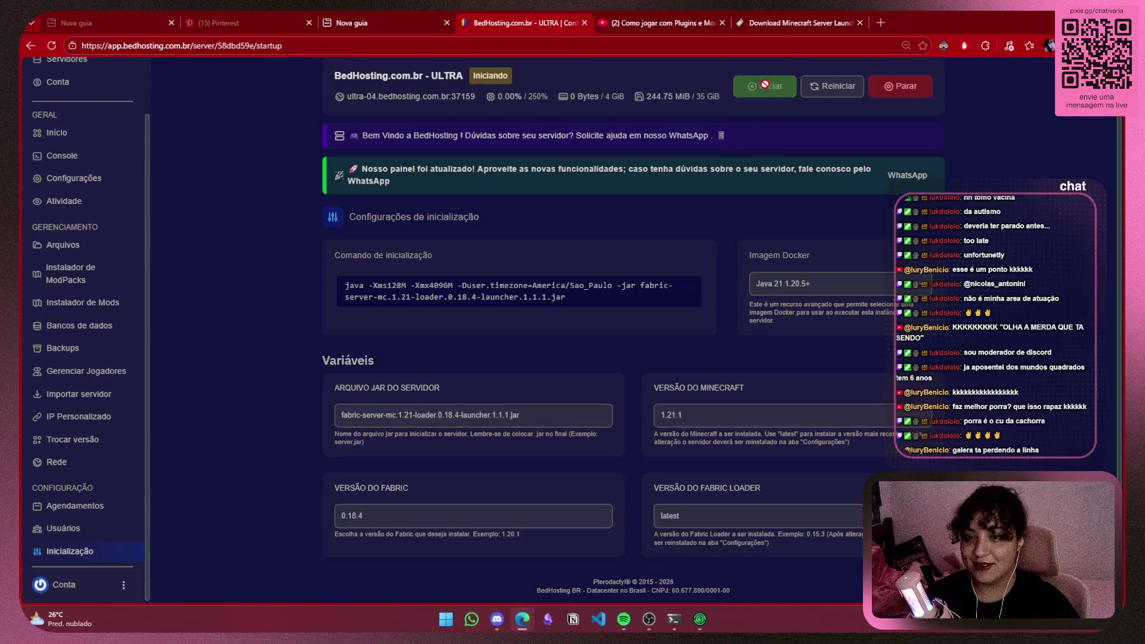
{"action": "left_click", "coordinate": [62, 157]}
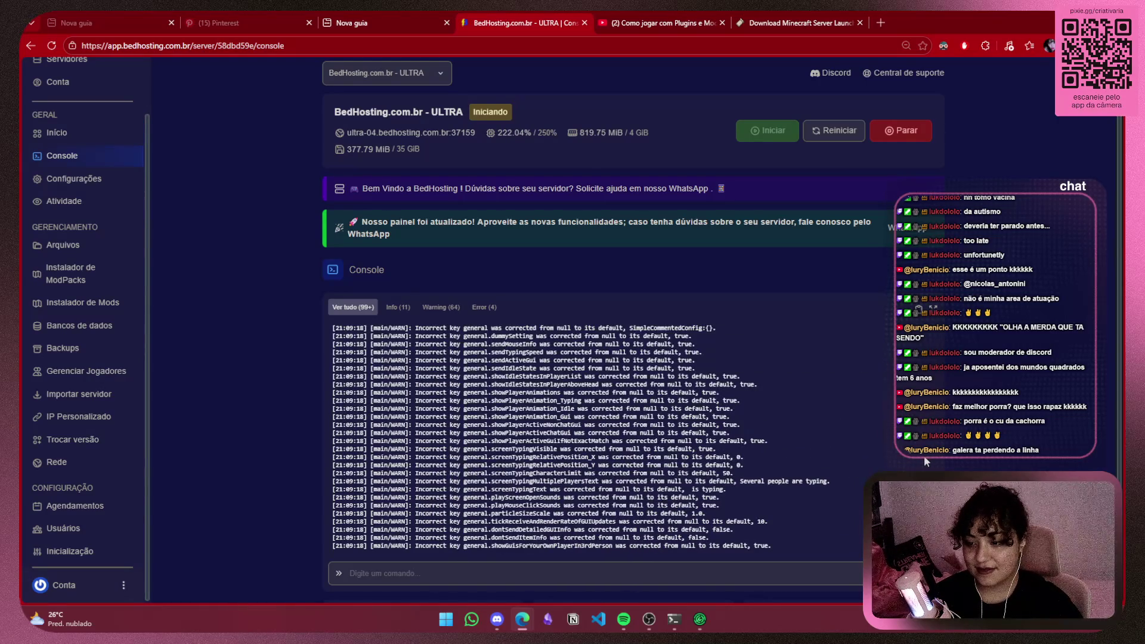
{"action": "scroll", "coordinate": [924, 456], "scroll_direction": "down", "scroll_amount": 2}
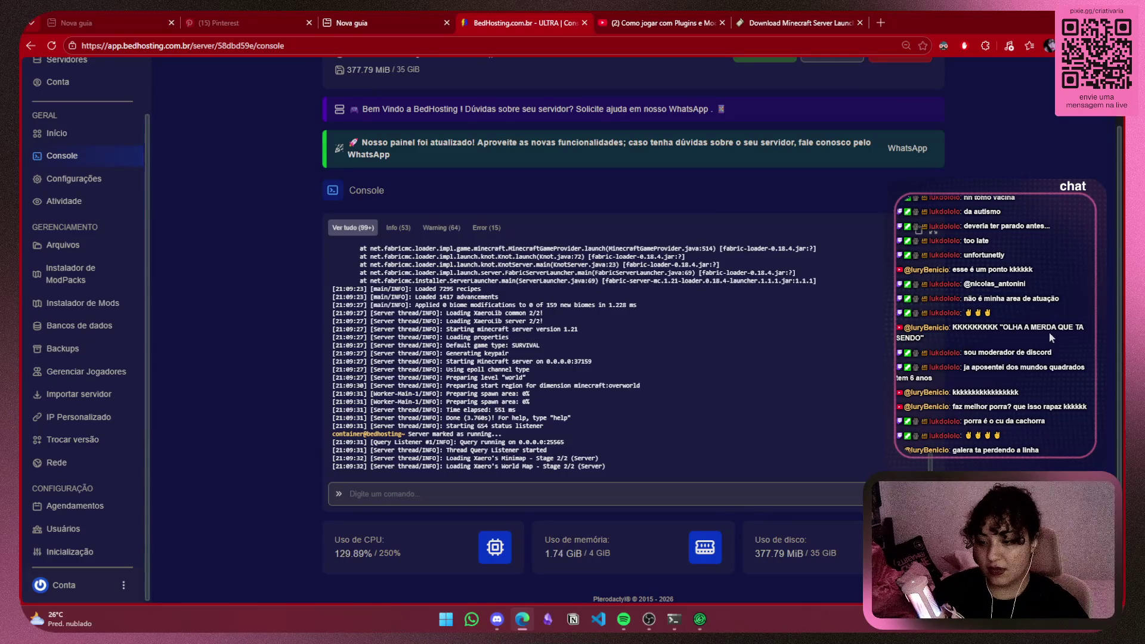
{"action": "scroll", "coordinate": [1047, 335], "scroll_direction": "up", "scroll_amount": 1}
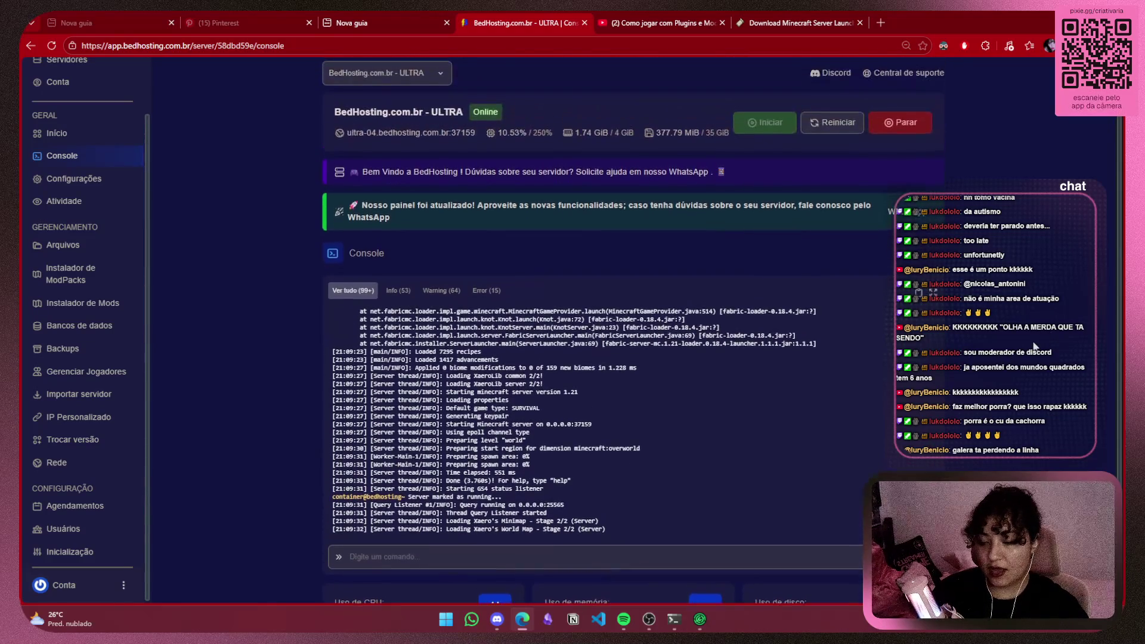